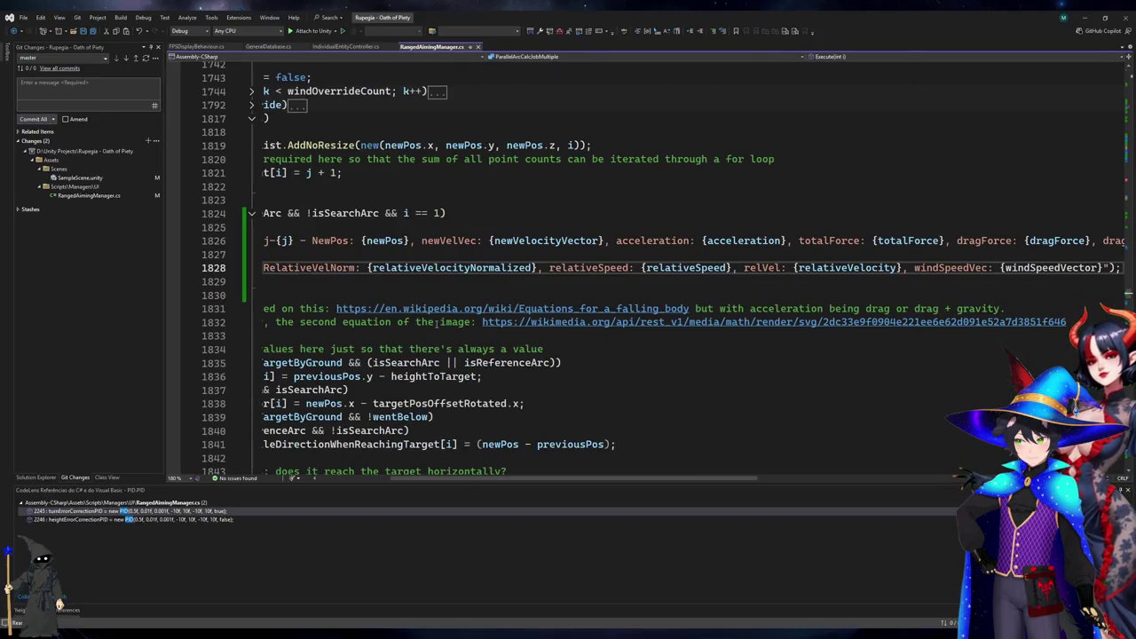
Delete the isReferenceArc Debug.Log block from RangedAimingManager.cs's simulation loop and return to Unity.
key("Home")
key("Up")
key("Up")
key("Up")
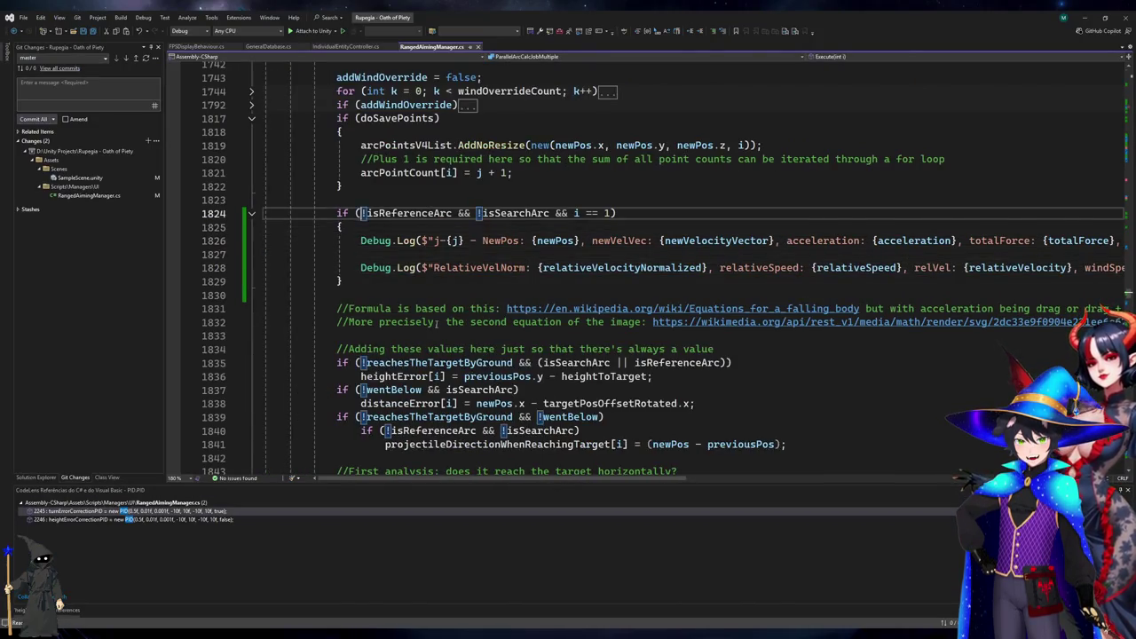
key("ctrl+shift+l")
key("ctrl+shift+l")
key("ctrl+shift+l")
key("ctrl+shift+l")
key("ctrl+shift+l")
key("Up")
key("ctrl+shift+l")
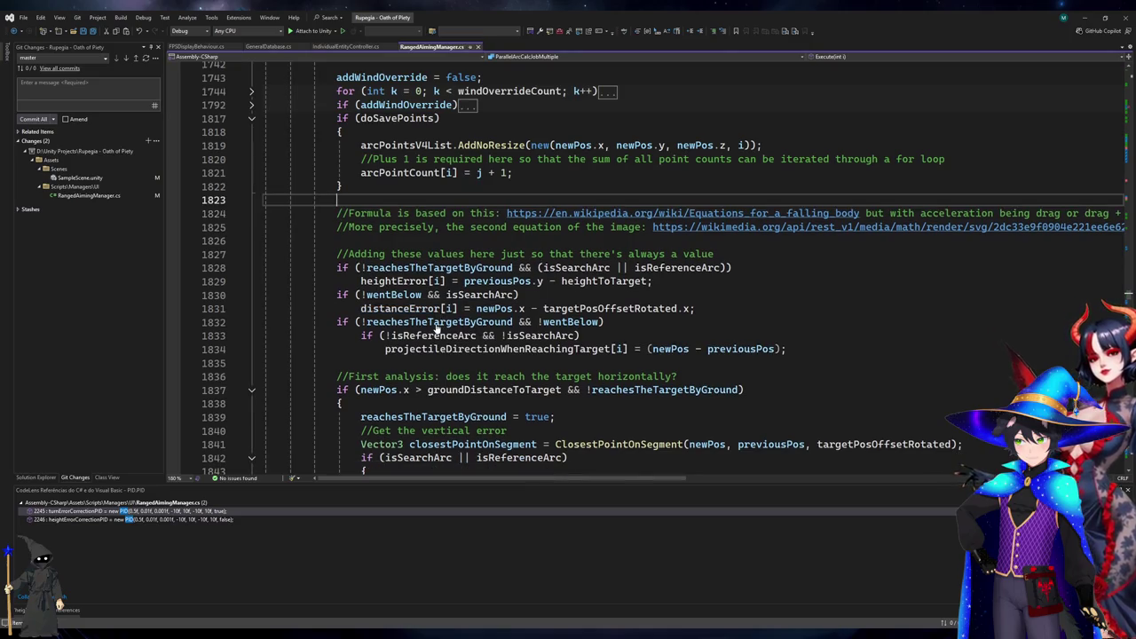
key("alt+Tab")
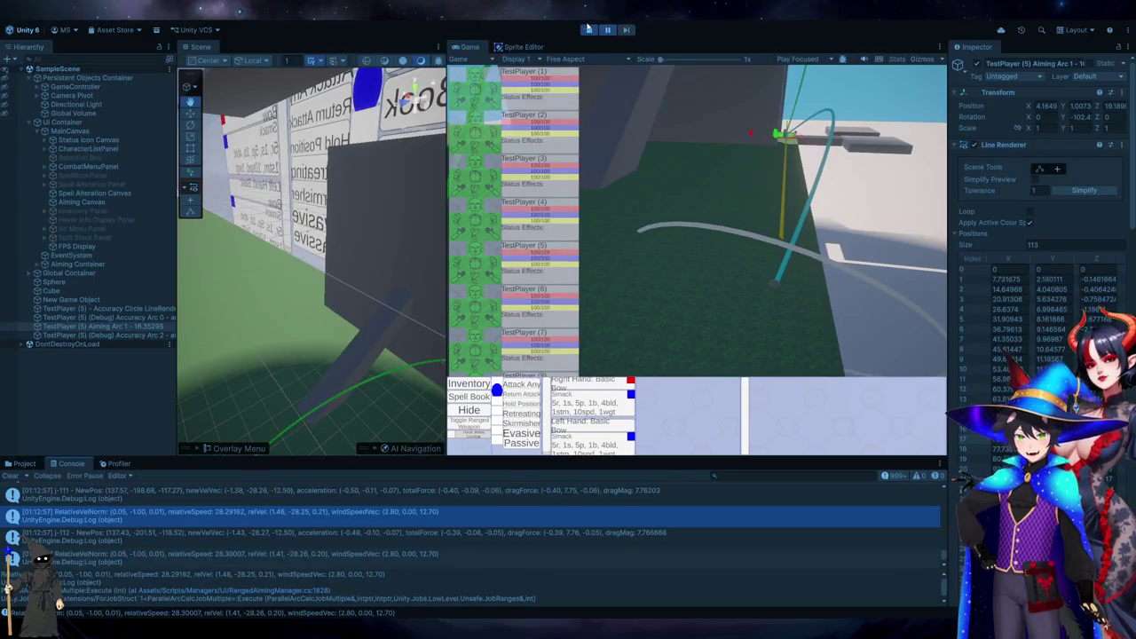
Stop and re-enter play mode to load the updated aiming code, then return to Visual Studio.
left_click(588, 31)
left_click(587, 31)
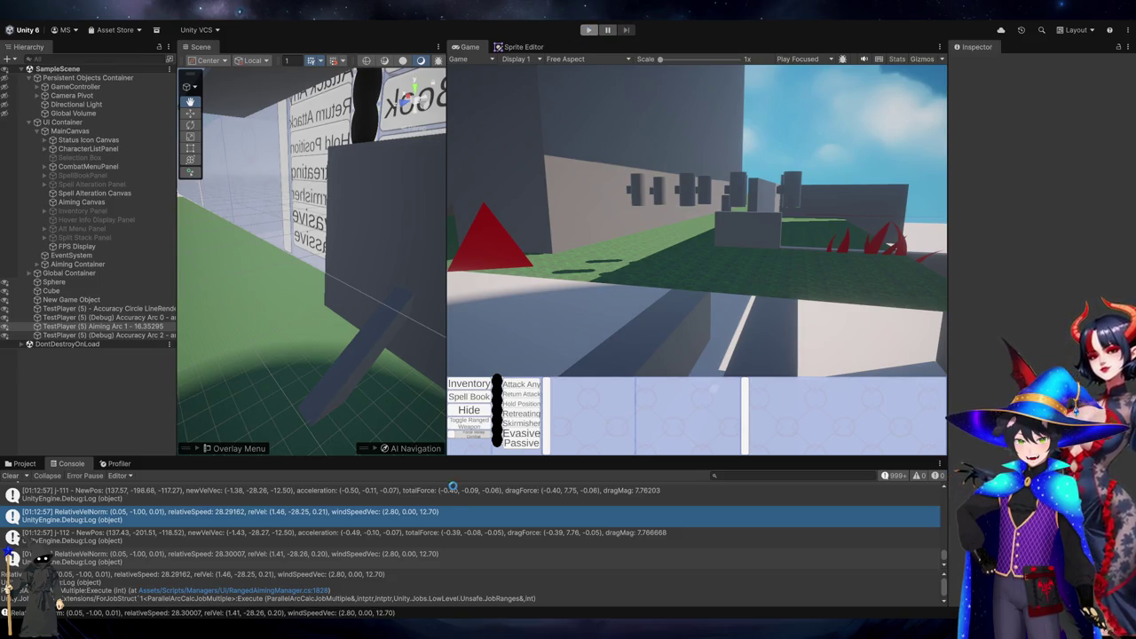
key("alt+Tab")
scroll(1130, 294, "up", 5)
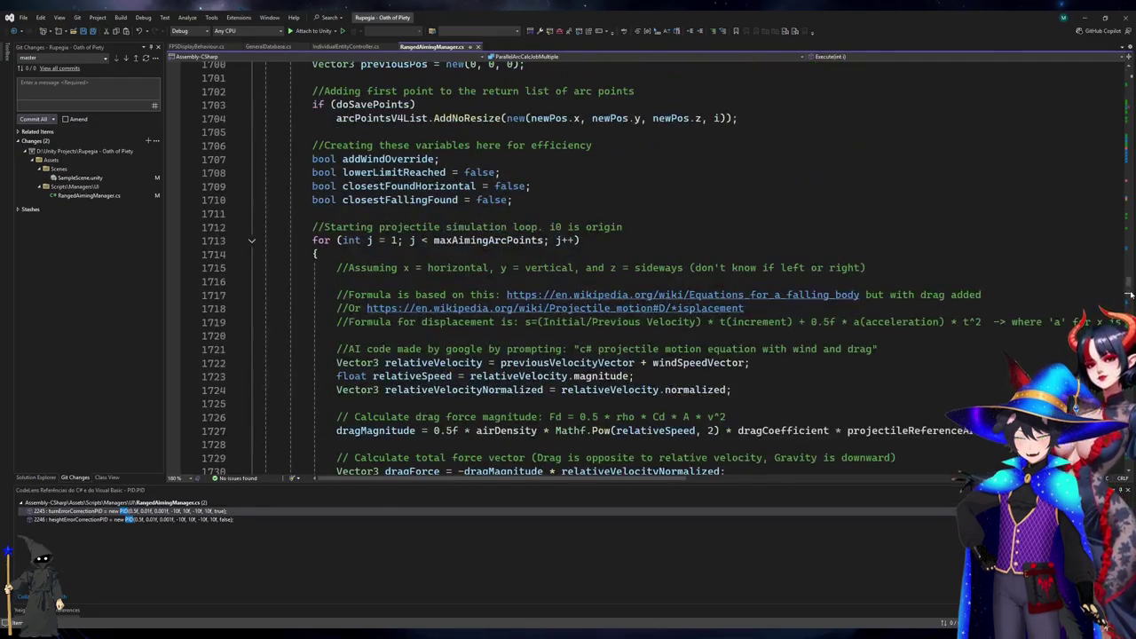
Collapse SearchArcAnalysis and CheckForAttackerOrTargetMovement, and expand the UpdateAccuracyCircle method.
left_click_drag(1130, 295, 1130, 63)
scroll(349, 266, "down", 10)
scroll(349, 267, "down", 12)
scroll(282, 245, "down", 10)
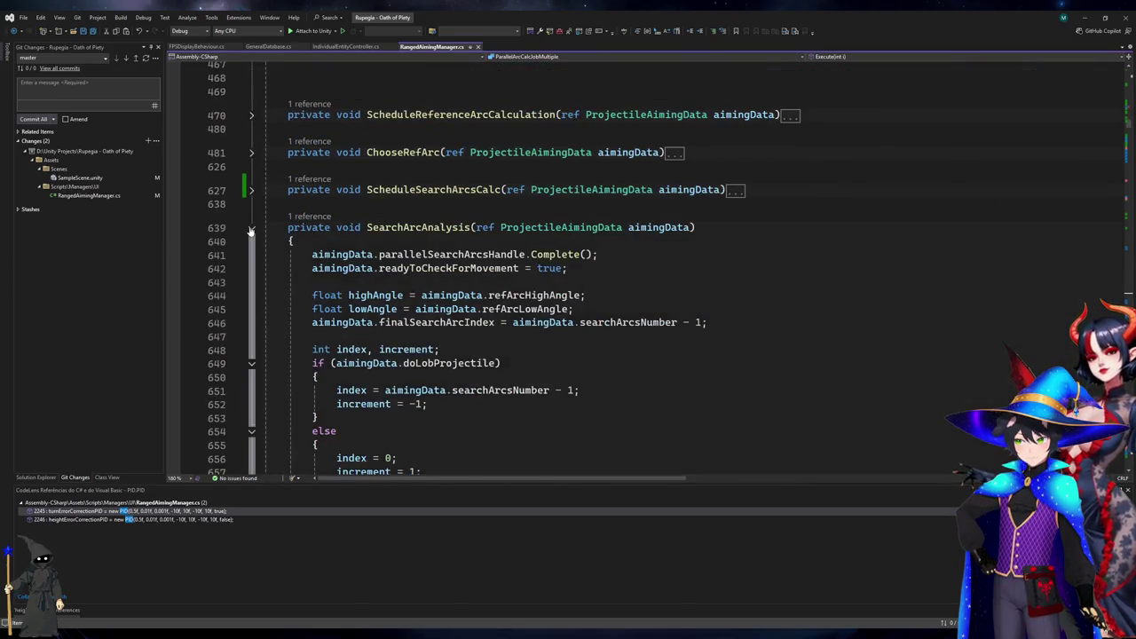
left_click(251, 231)
scroll(255, 260, "down", 3)
left_click(251, 294)
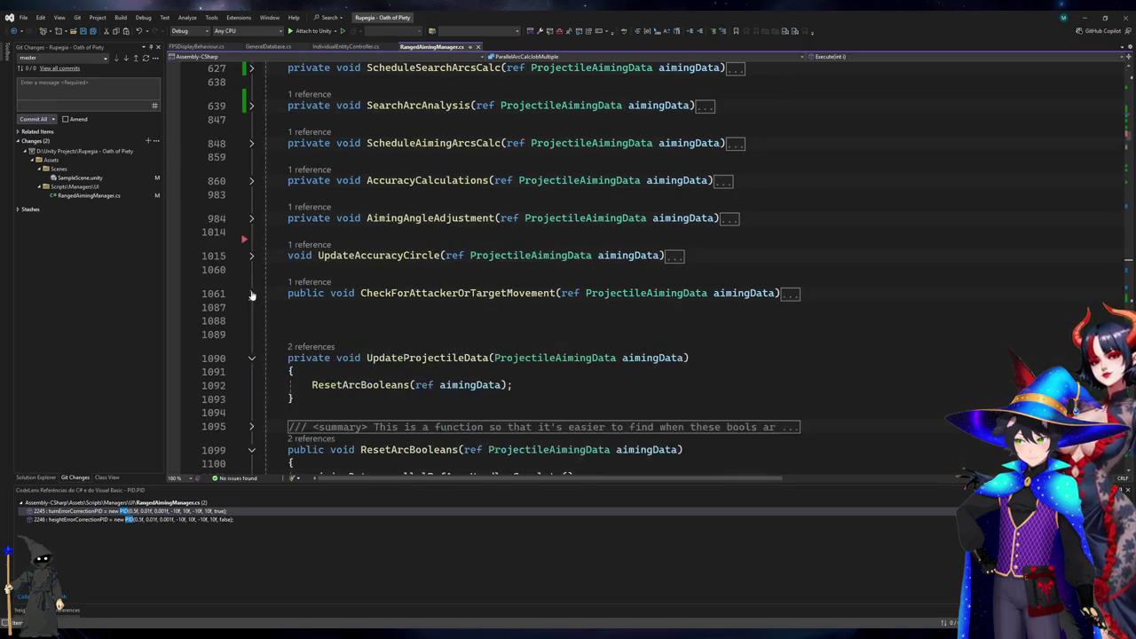
left_click(251, 256)
Minimise Visual Studio and start play mode in Unity.
scroll(491, 251, "down", 10)
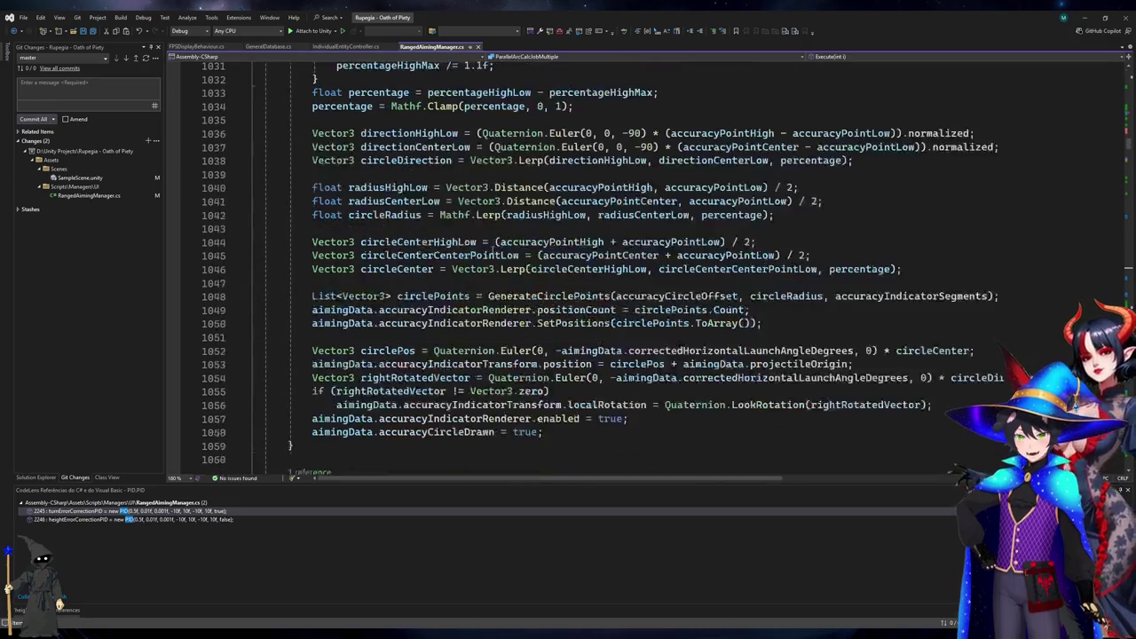
scroll(492, 250, "up", 1)
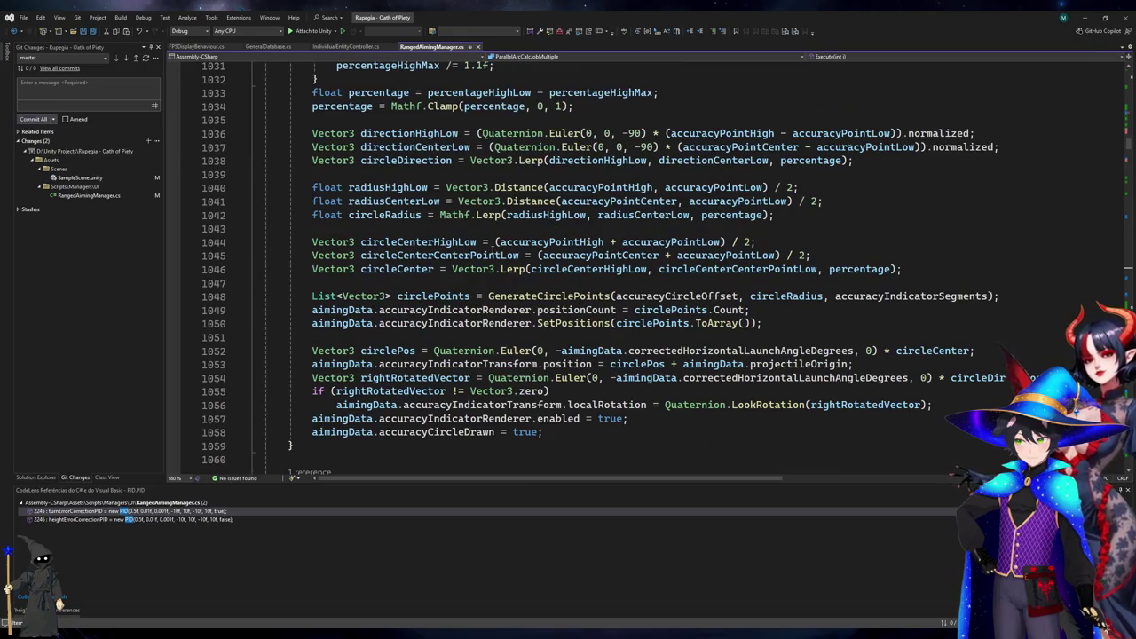
left_click(1087, 18)
left_click(588, 30)
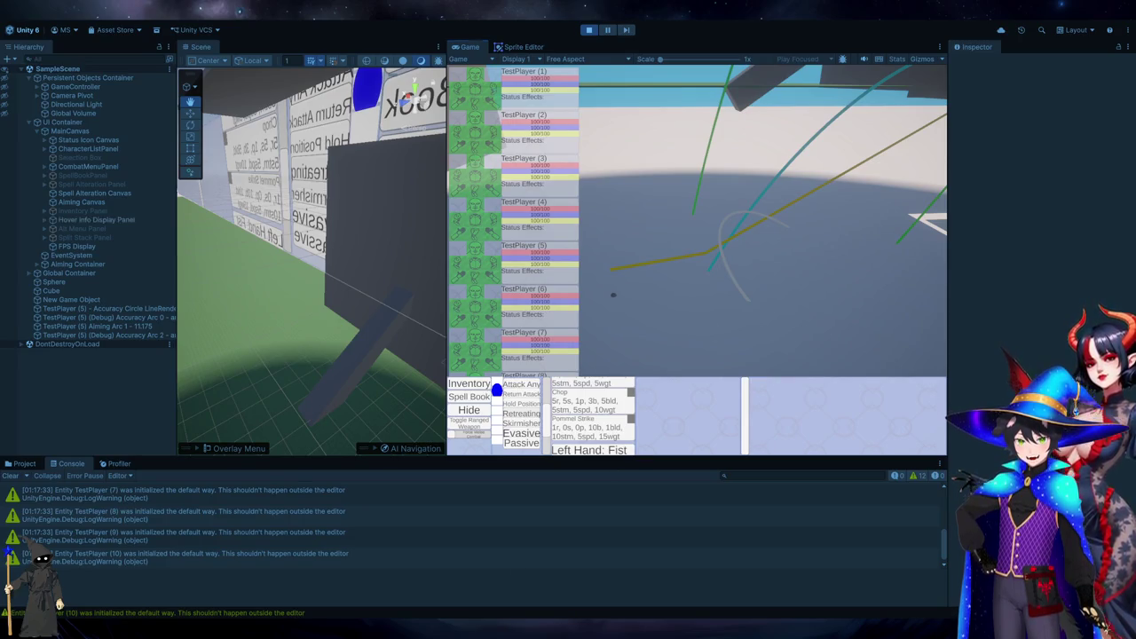
Check the UpdateAccuracyCircle method header in Visual Studio, then return to the running game.
key("alt+Tab")
scroll(535, 377, "up", 3)
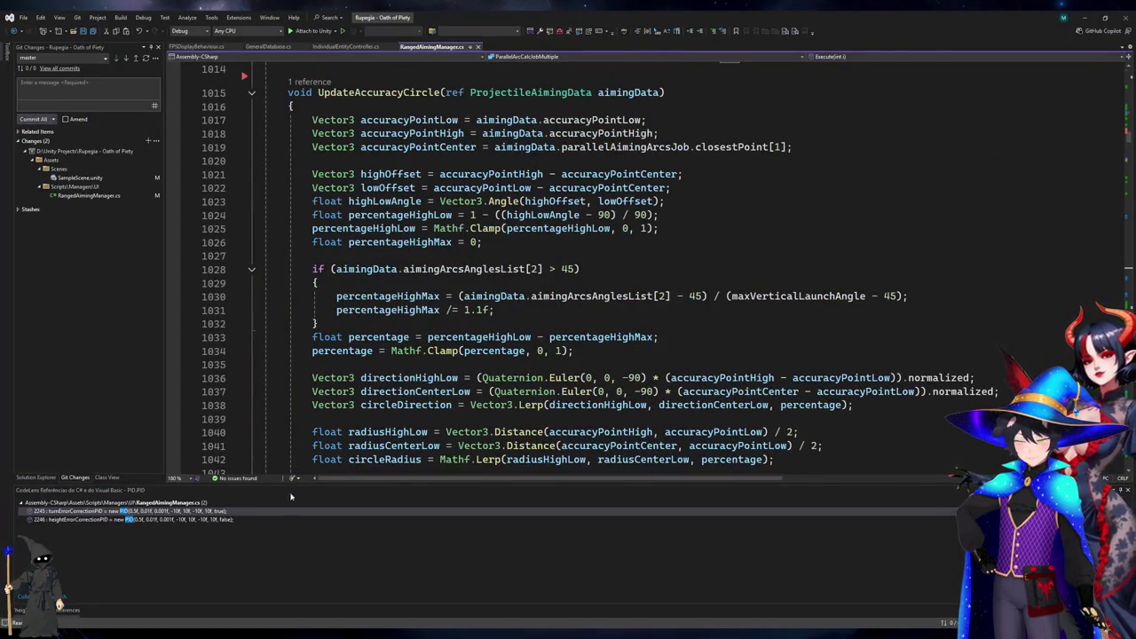
key("alt+Tab")
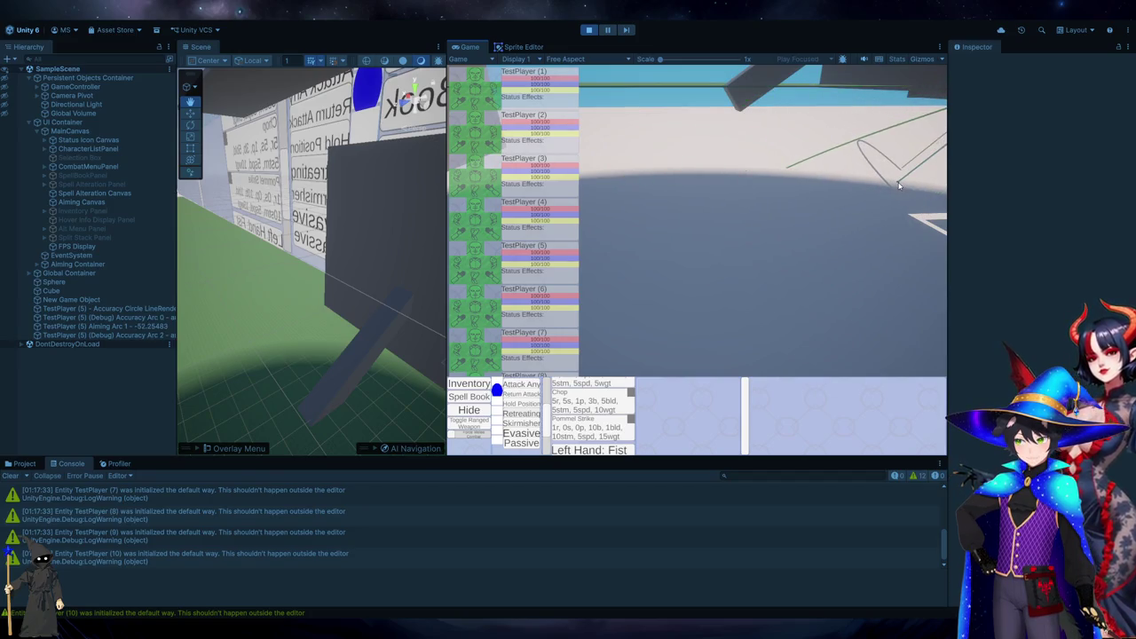
Scroll down in the running Unity game.
scroll(799, 193, "down", 1)
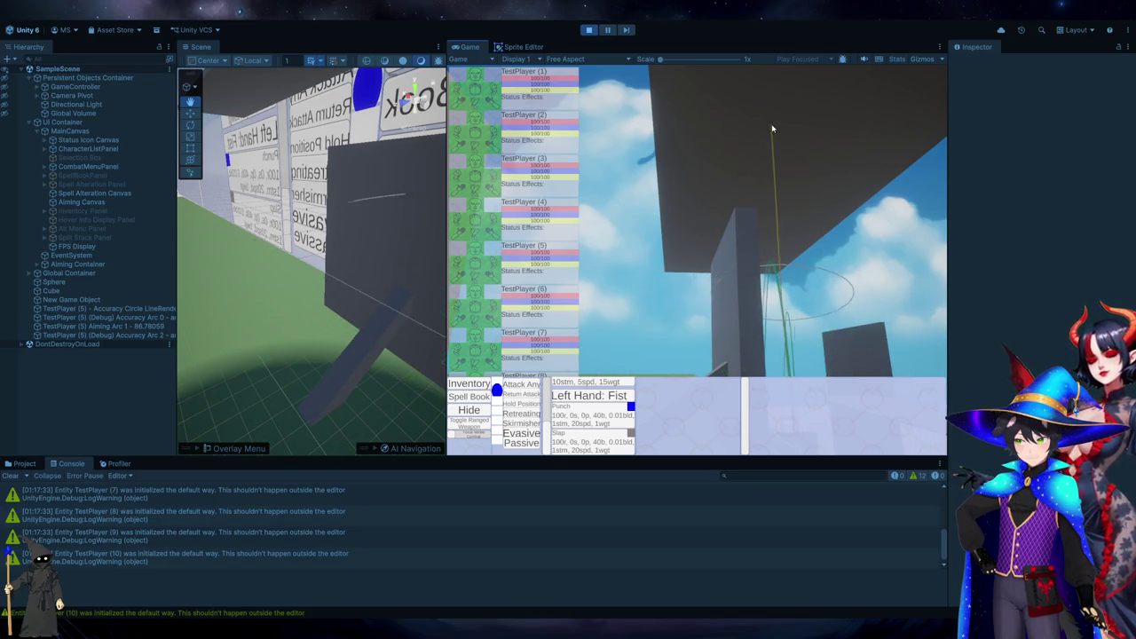
Rotate the game camera with Q to view the aiming arcs near the wall.
key("q")
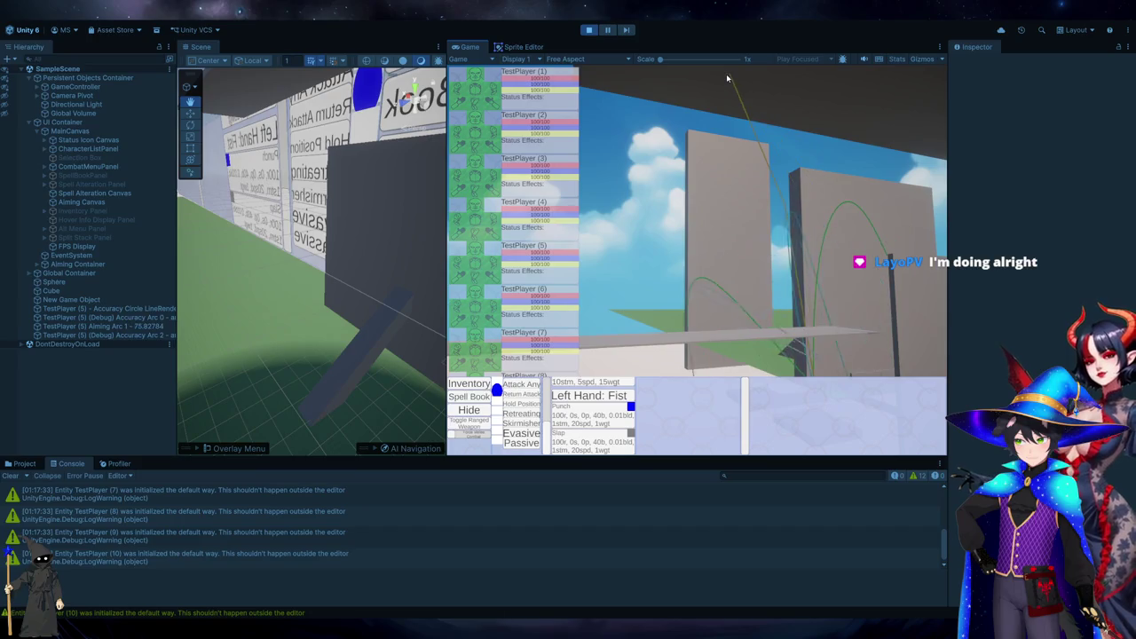
Fly the game camera forward with W toward the tall back wall.
key("w")
key("w")
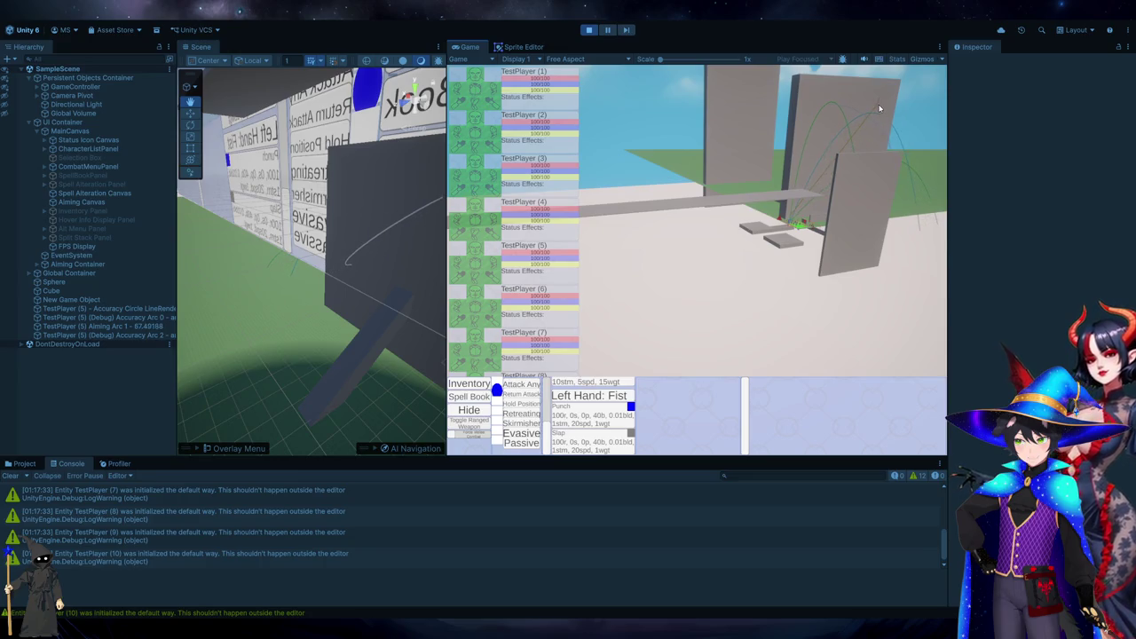
Move the camera forward past the walls, then switch to the UpdateAccuracyCircle code.
key("w")
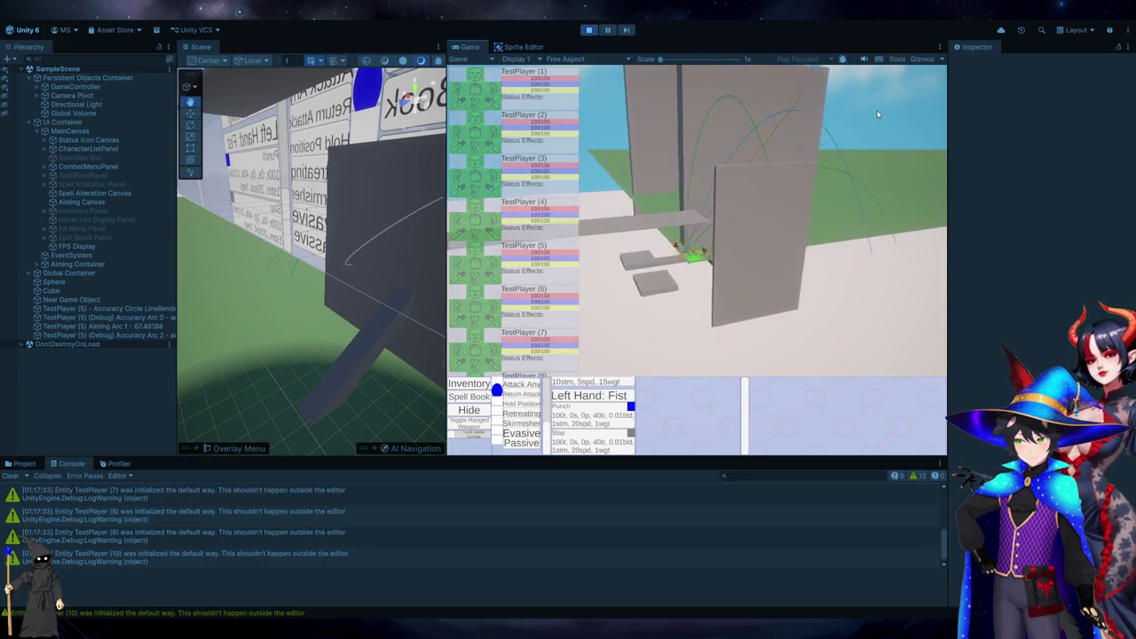
key("w")
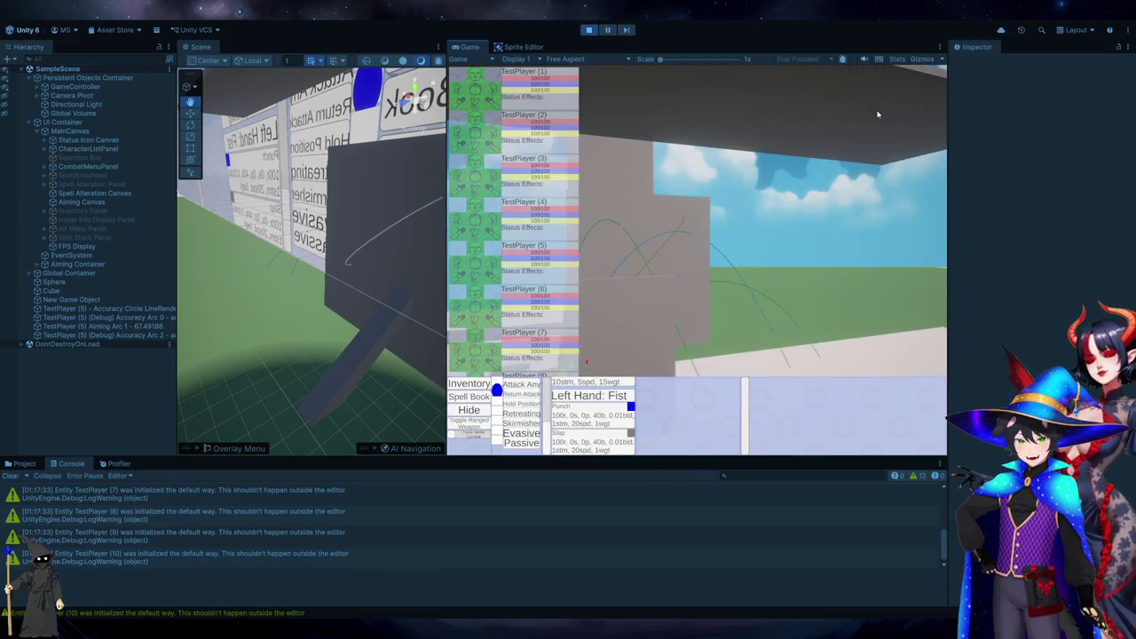
key("w")
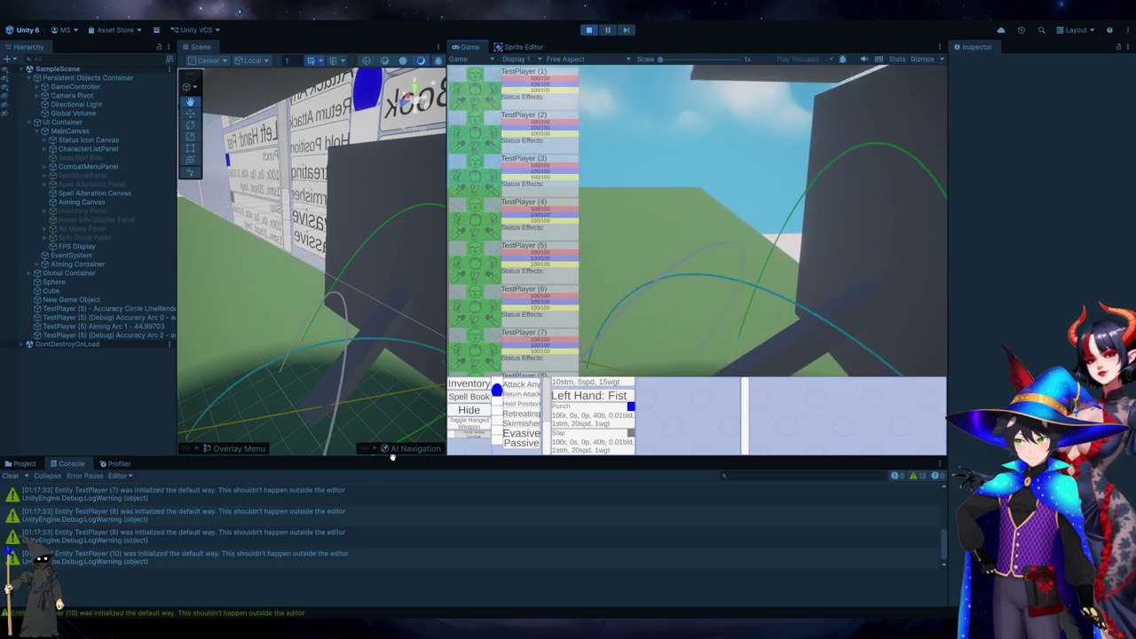
key("alt+Tab")
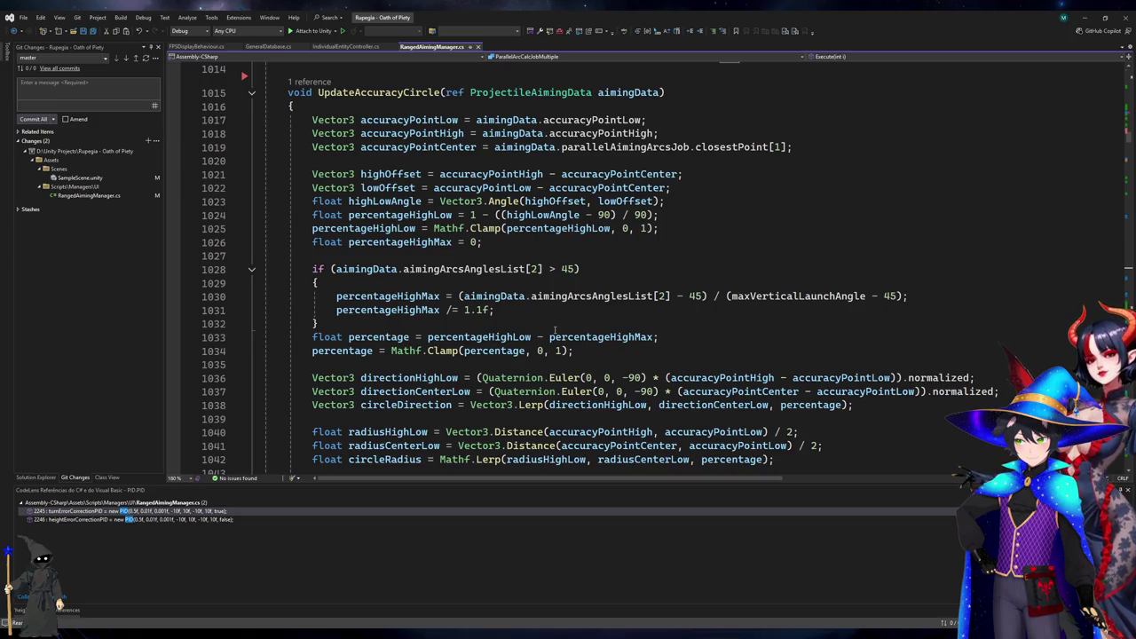
left_click(430, 315)
left_click(438, 297)
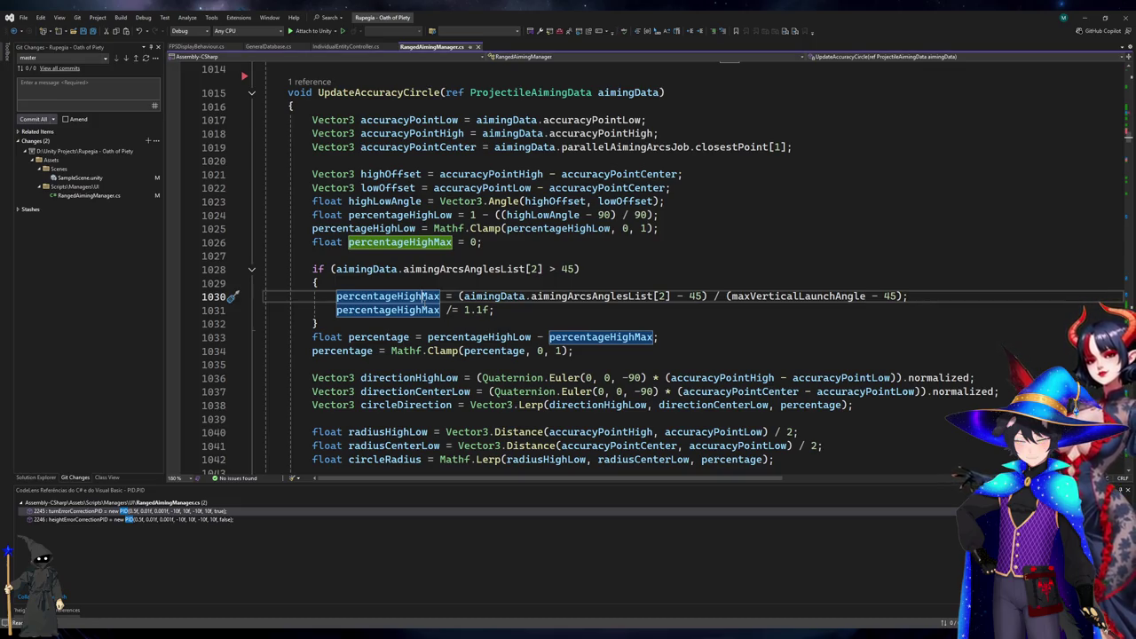
left_click(426, 215)
left_click(427, 242)
scroll(424, 275, "down", 2)
scroll(424, 275, "down", 1)
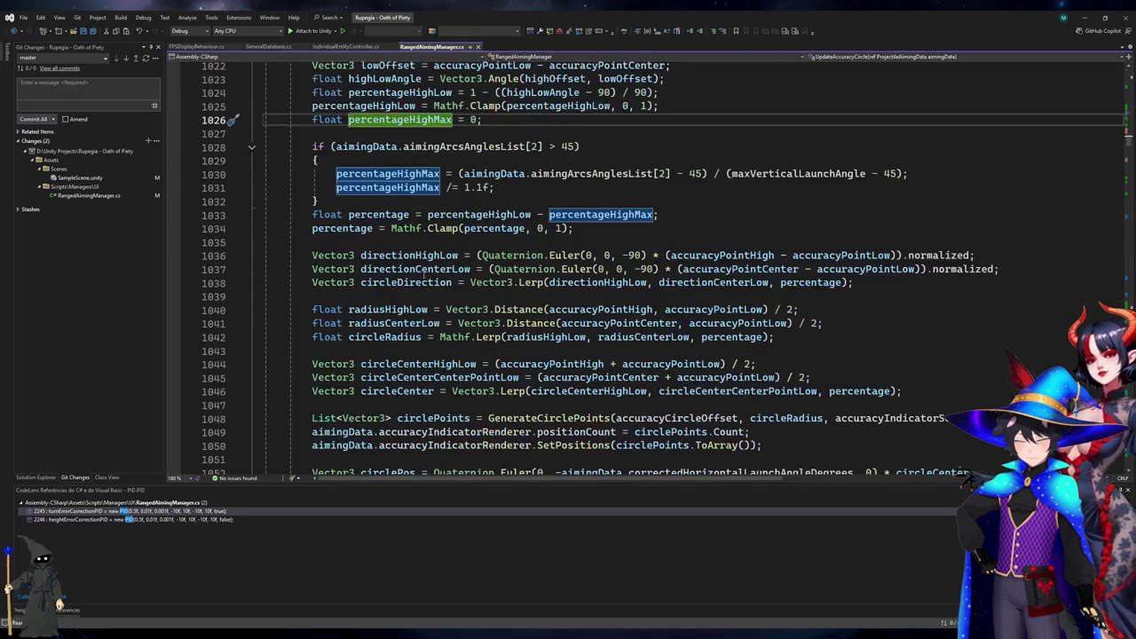
left_click(414, 188)
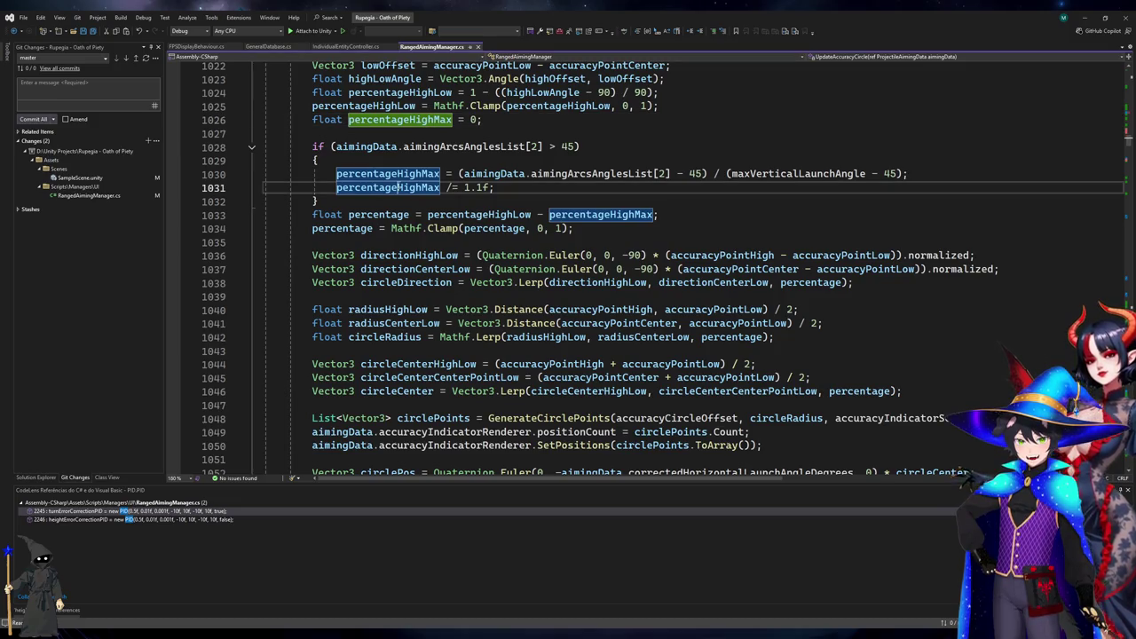
scroll(436, 215, "up", 3)
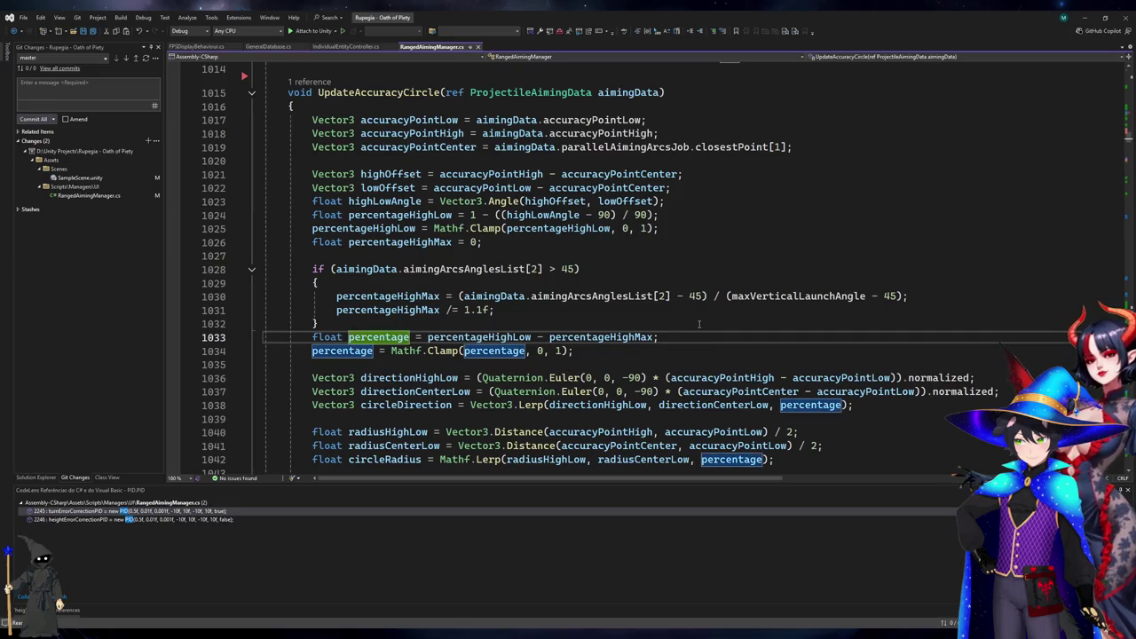
scroll(698, 324, "down", 3)
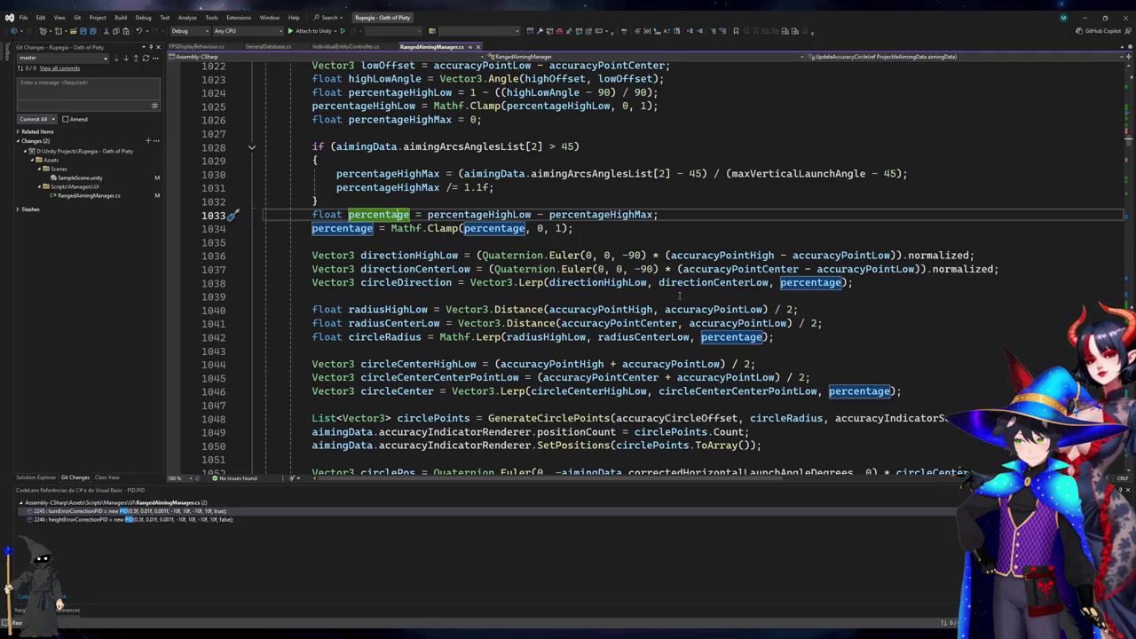
left_click(718, 282)
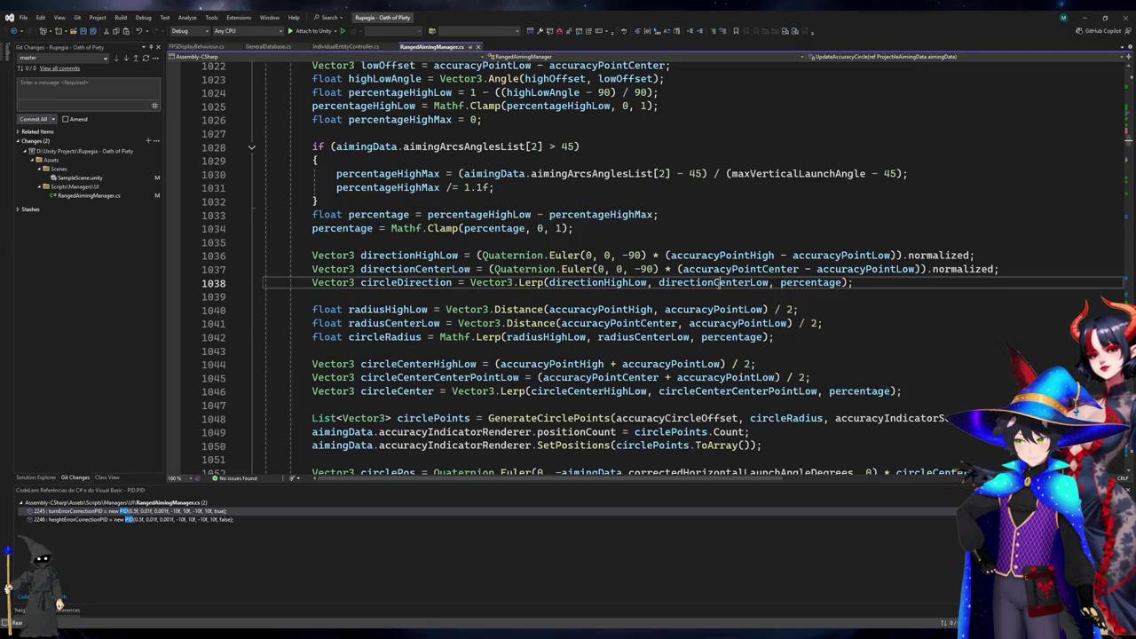
left_click(584, 283)
left_click(714, 282)
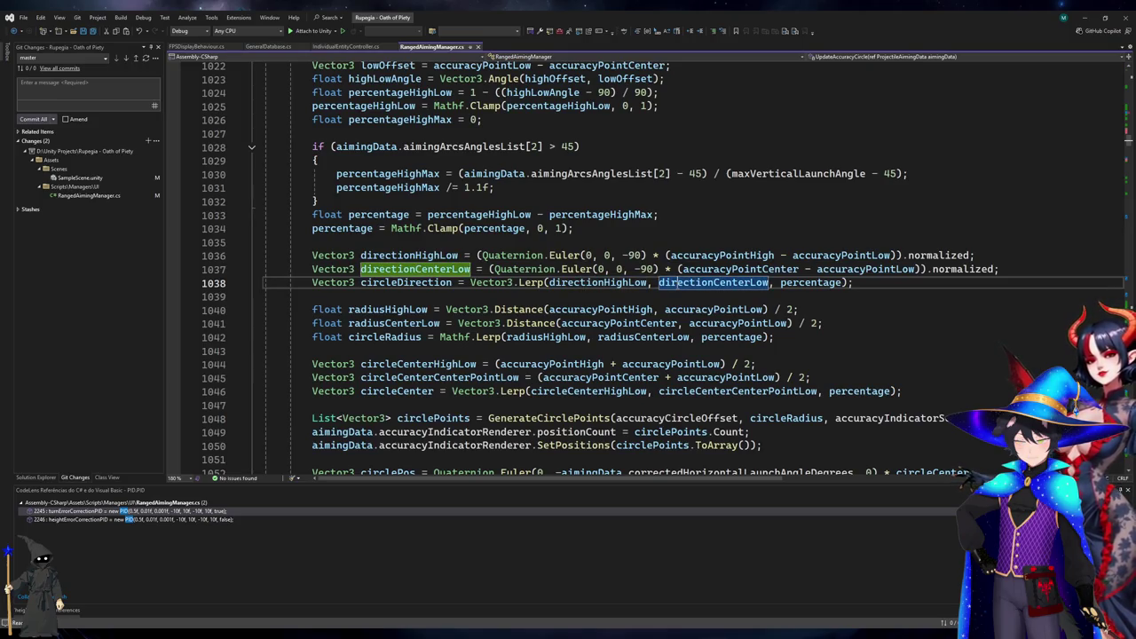
left_click(464, 204)
left_click(491, 134)
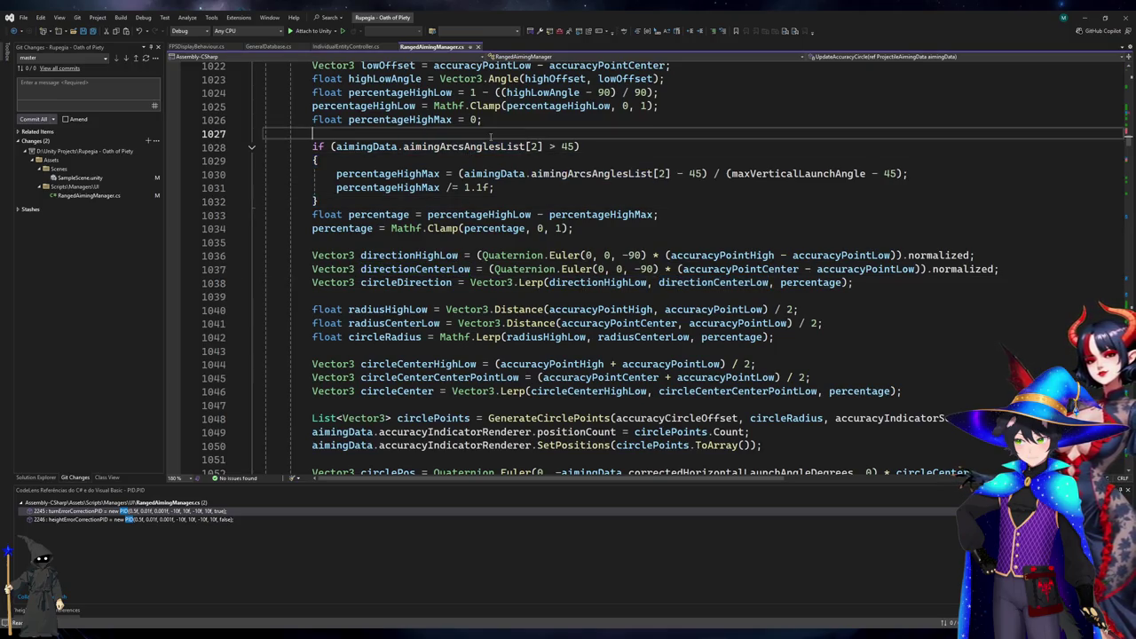
left_click(675, 228)
left_click(691, 213)
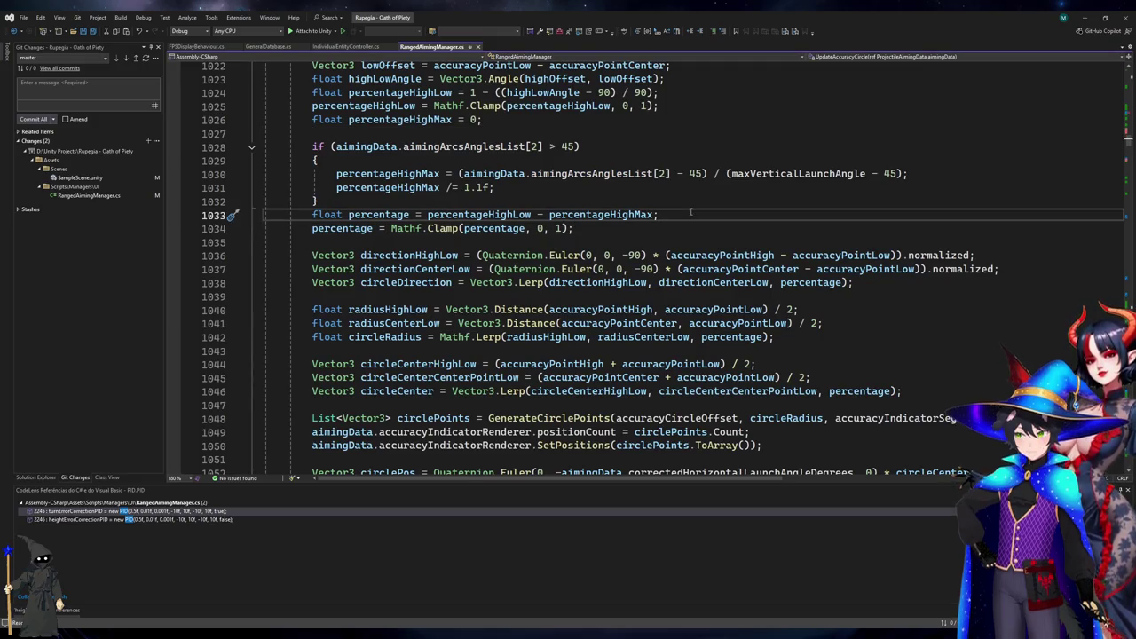
Comment out the float percentage calculation and remove the half-typed replacement line.
key("ctrl+k")
key("ctrl+c")
key("Return")
type("fl")
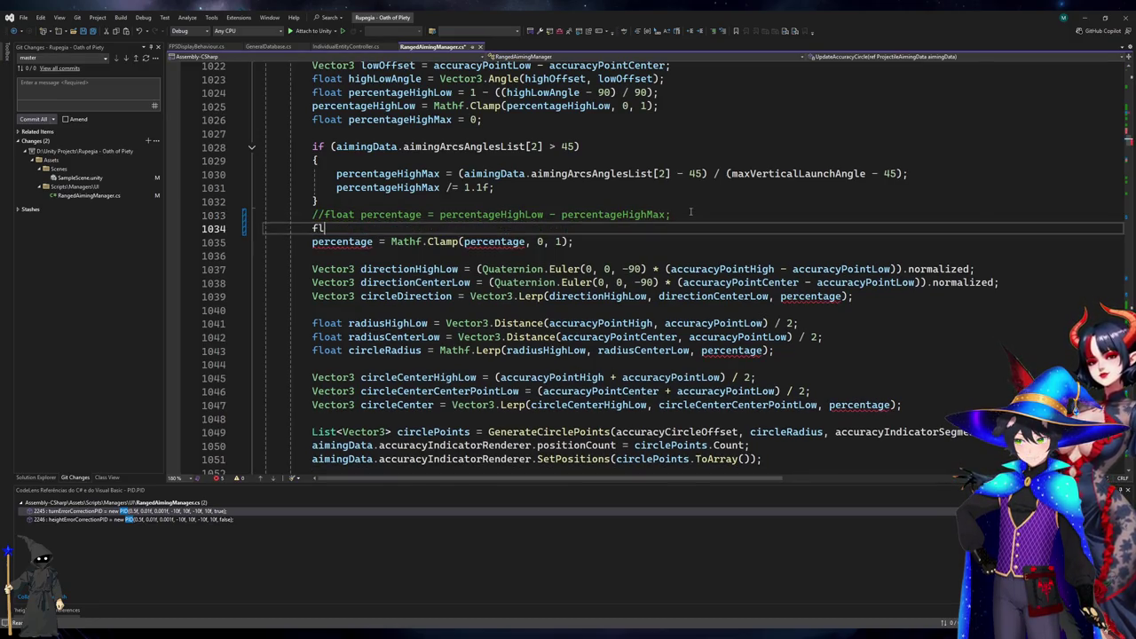
type("oat percentag")
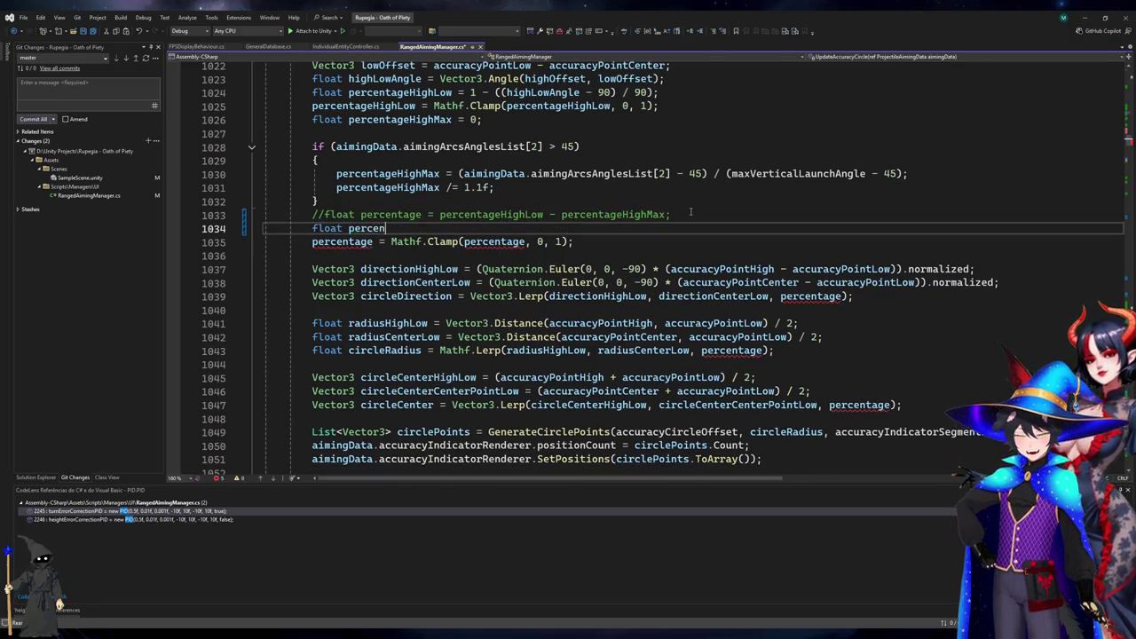
type("e =")
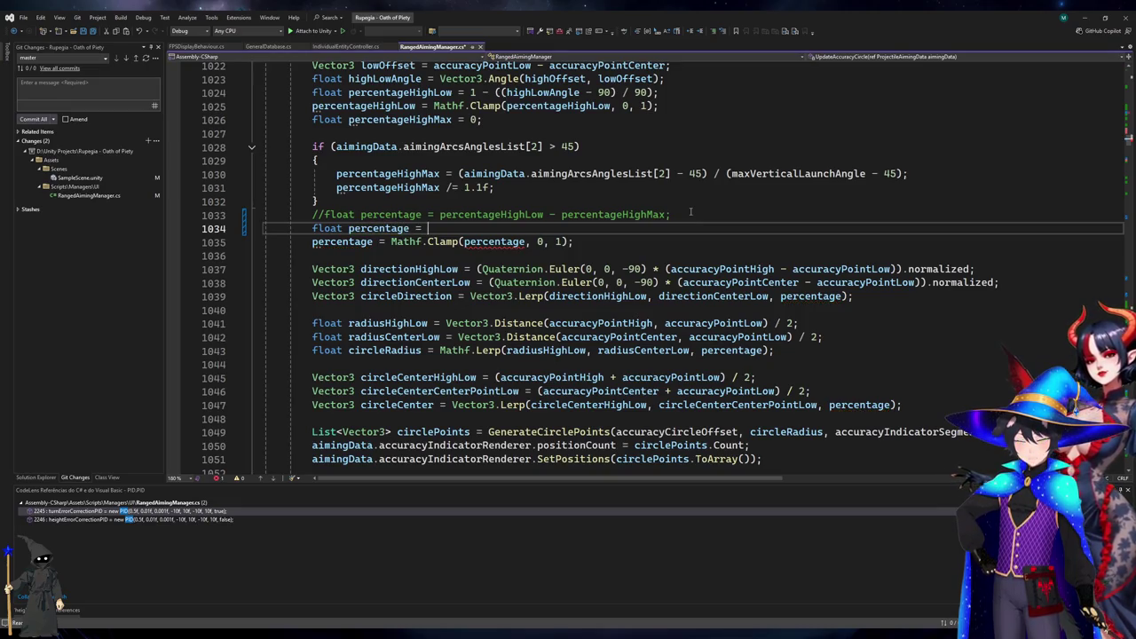
key("ctrl+x")
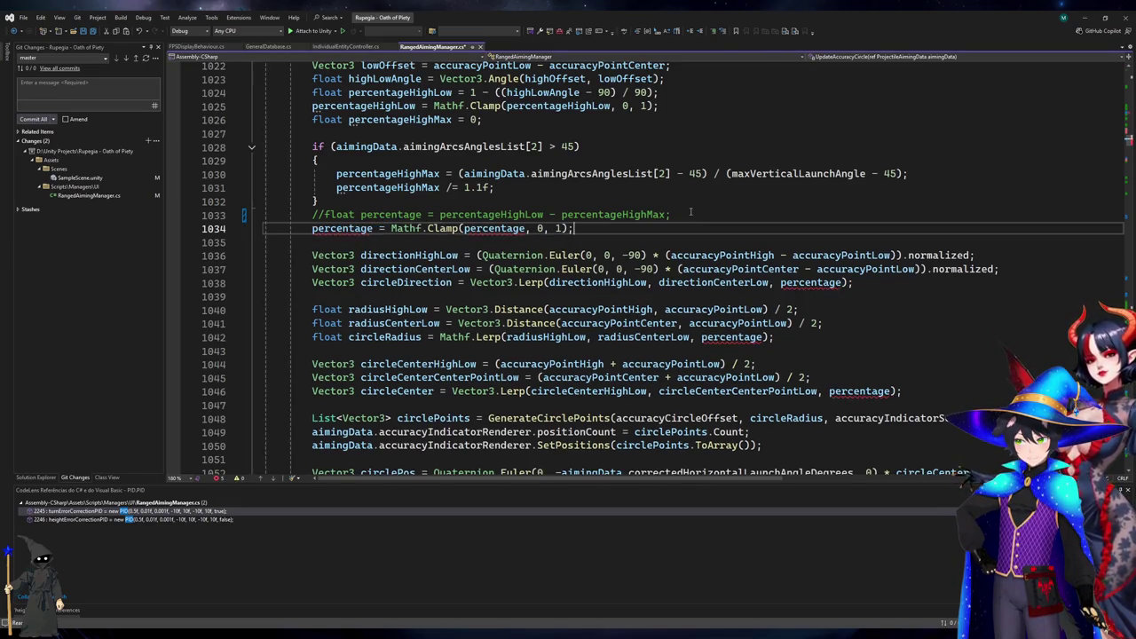
Add 'float percentage = 0;' and comment out the Mathf.Clamp line with //.
key("Return")
key("ctrl+v")
key("Up")
key("Up")
type("//")
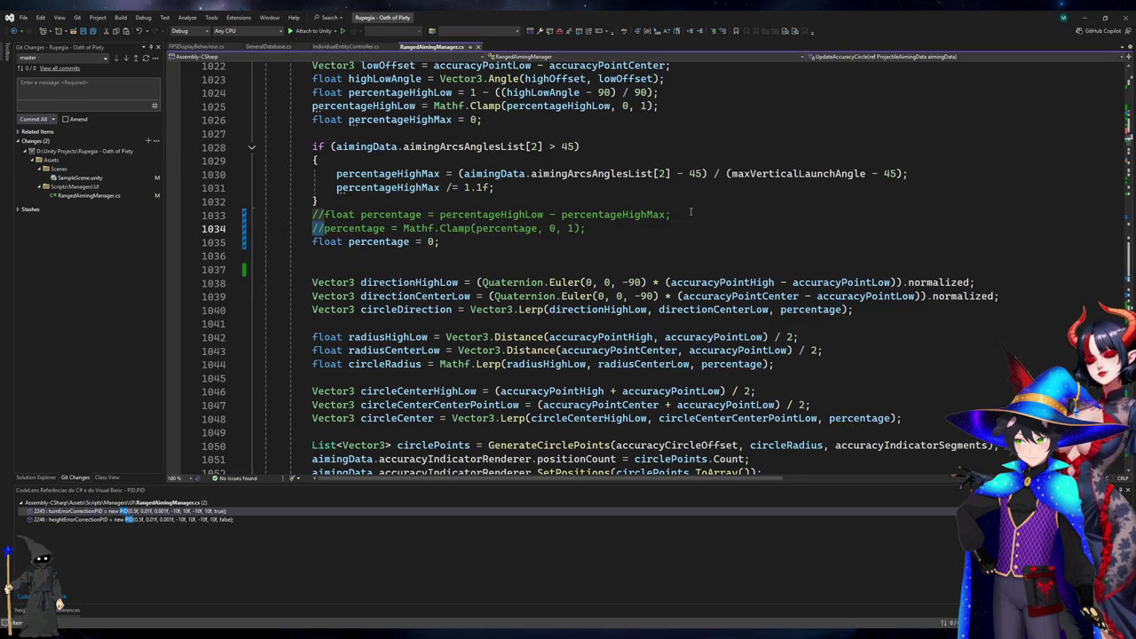
scroll(690, 211, "down", 1)
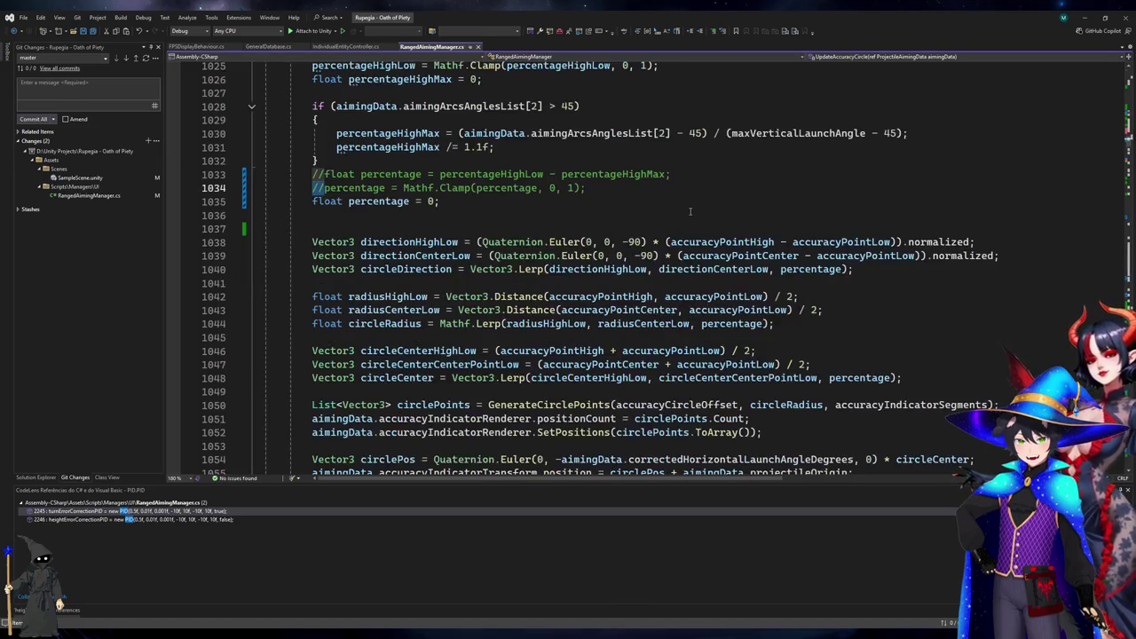
key("alt+Tab")
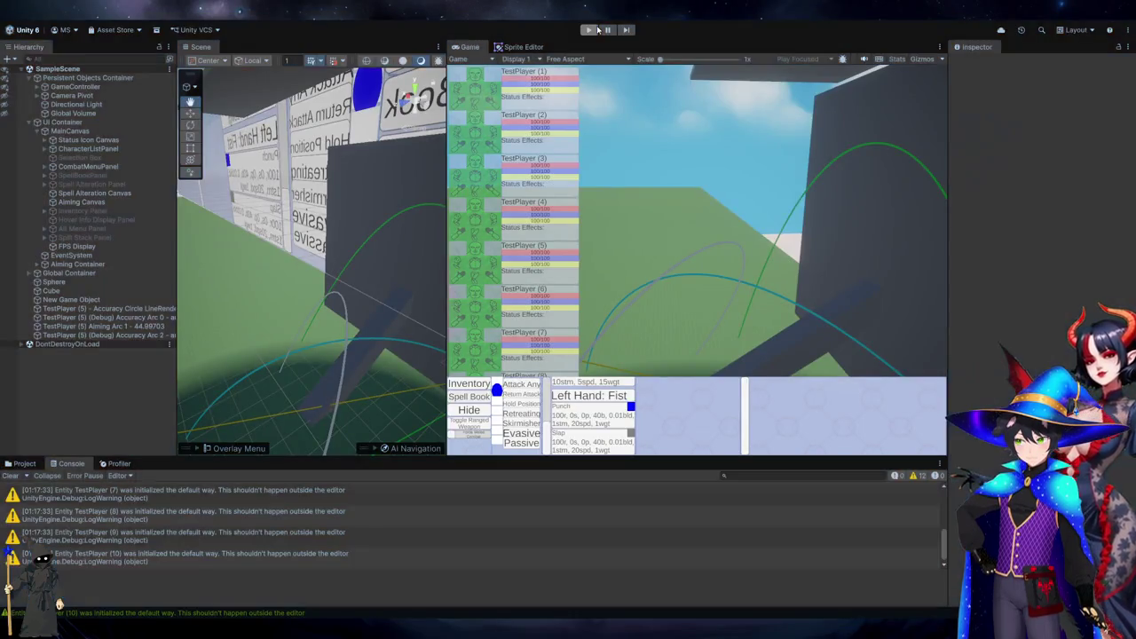
Review the directionHighLow lines in the aiming script and close the references panel.
key("alt+Tab")
key("alt+Tab")
key("alt+Tab")
left_click(374, 228)
key("Down")
key("Down")
key("Down")
key("Up")
key("Up")
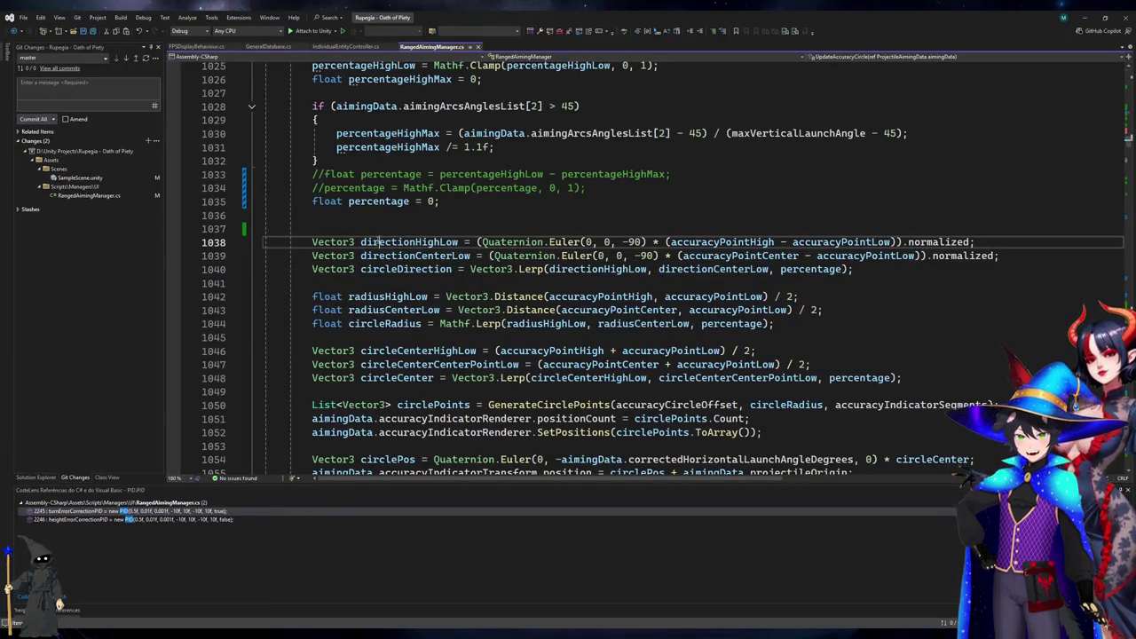
key("alt+Tab")
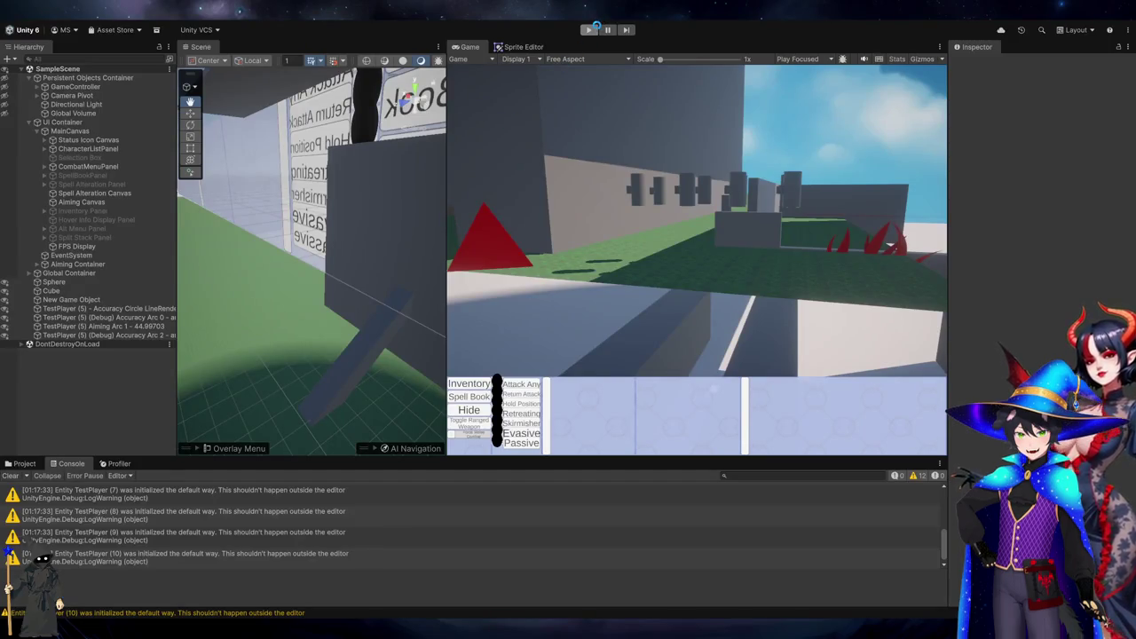
key("alt+Tab")
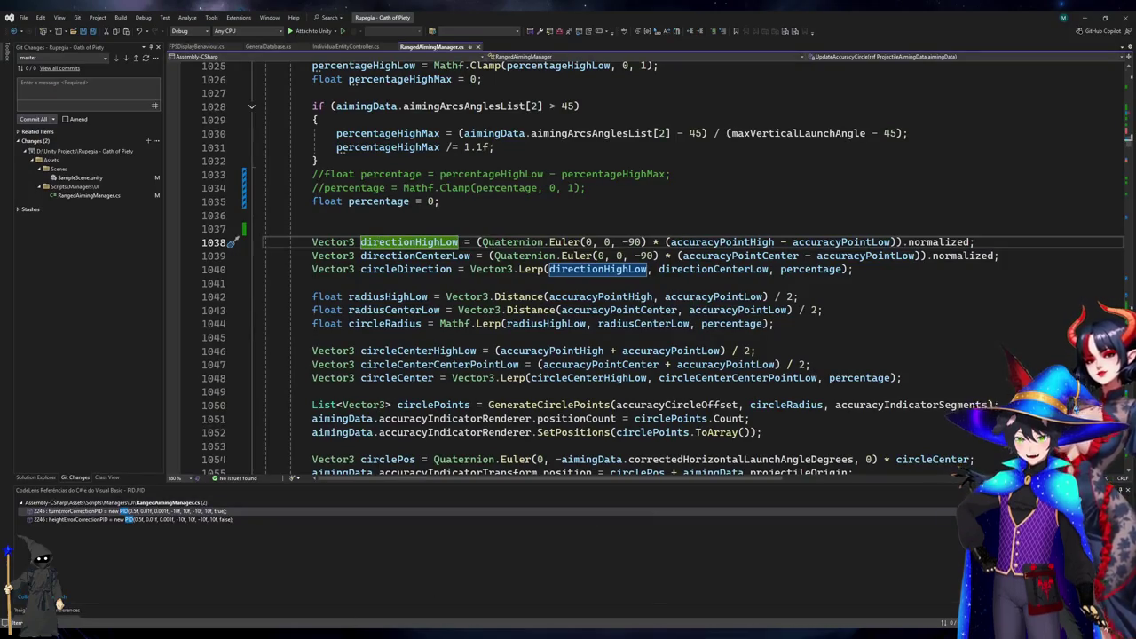
key("Escape")
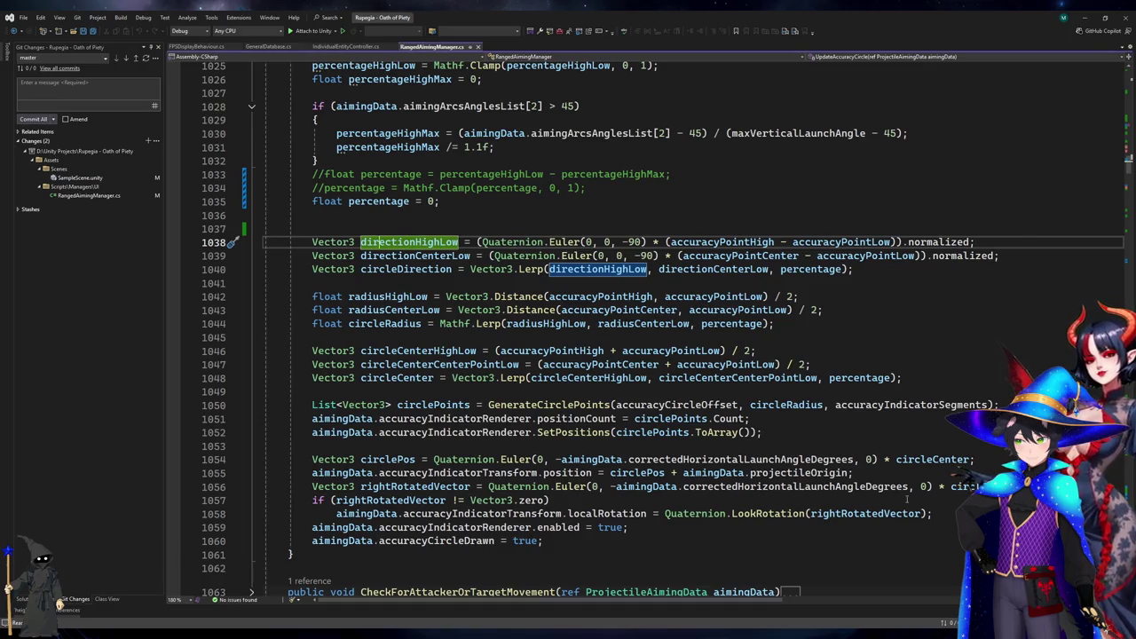
Bring Unity to the front and start play mode with the fixed-zero percentage code.
left_click(1085, 18)
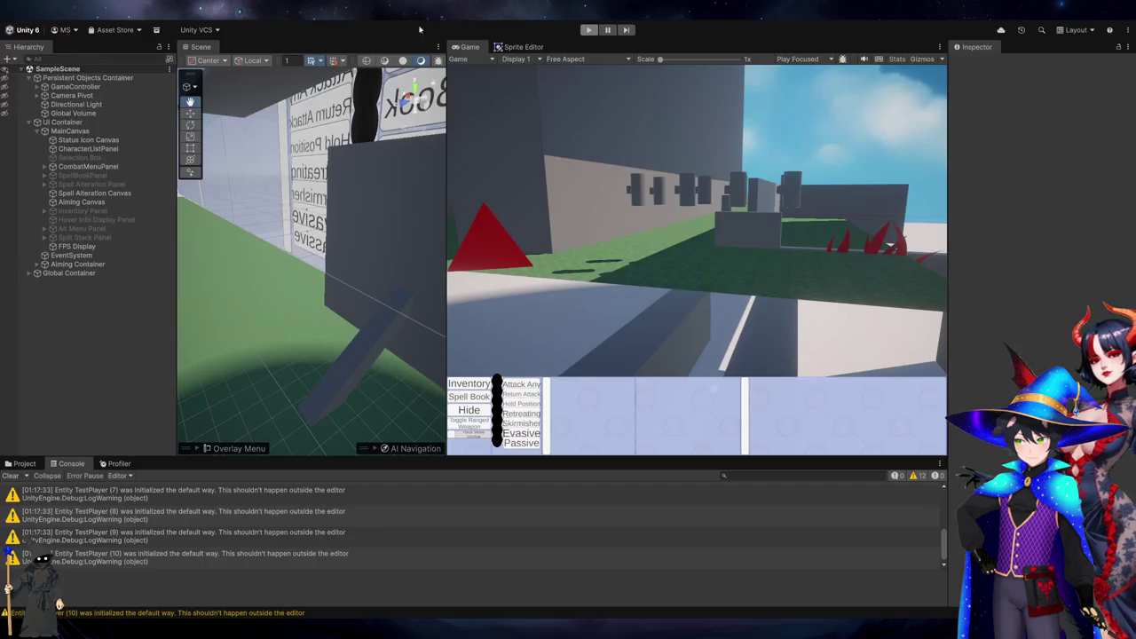
left_click(594, 31)
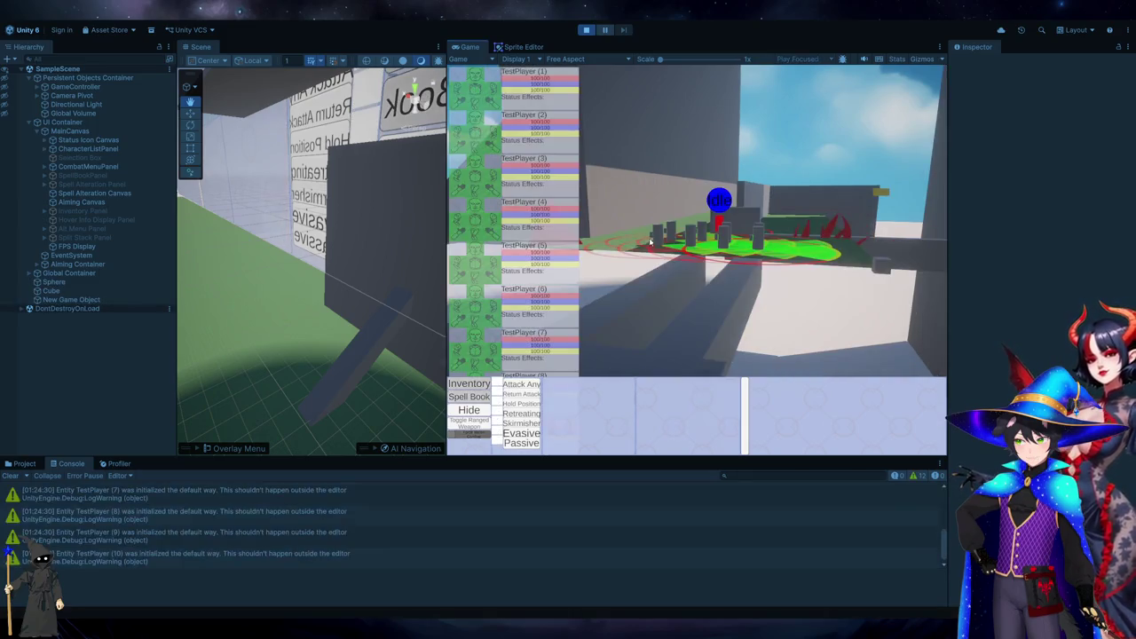
mouse_move(560, 334)
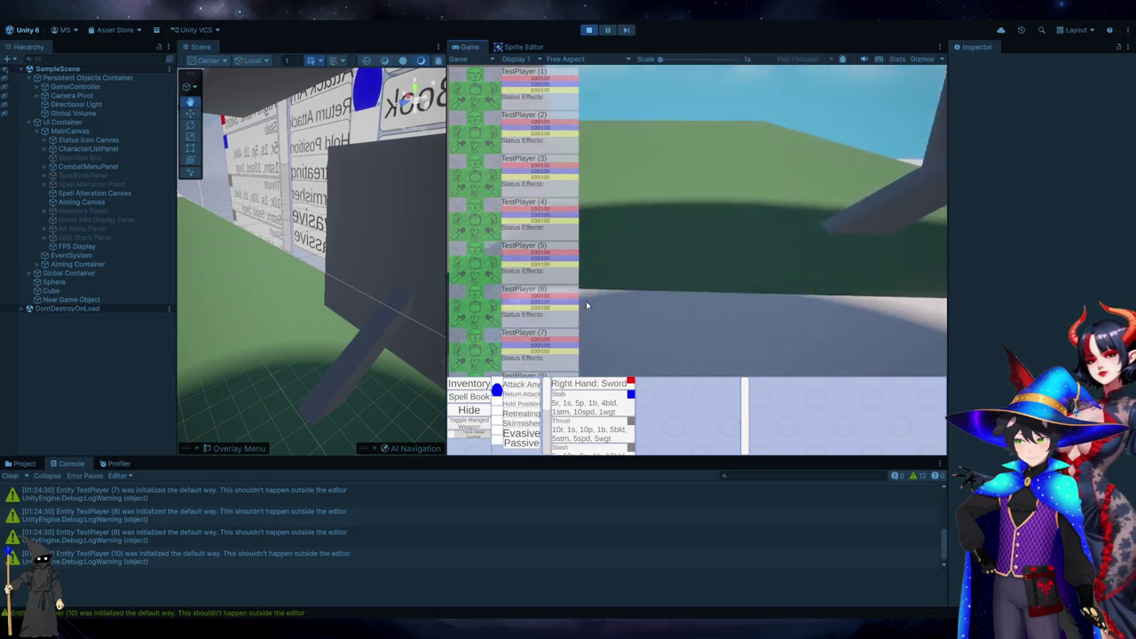
Aim a ranged attack and view the green arcs over the walls from several camera angles and top-down.
left_click(586, 306)
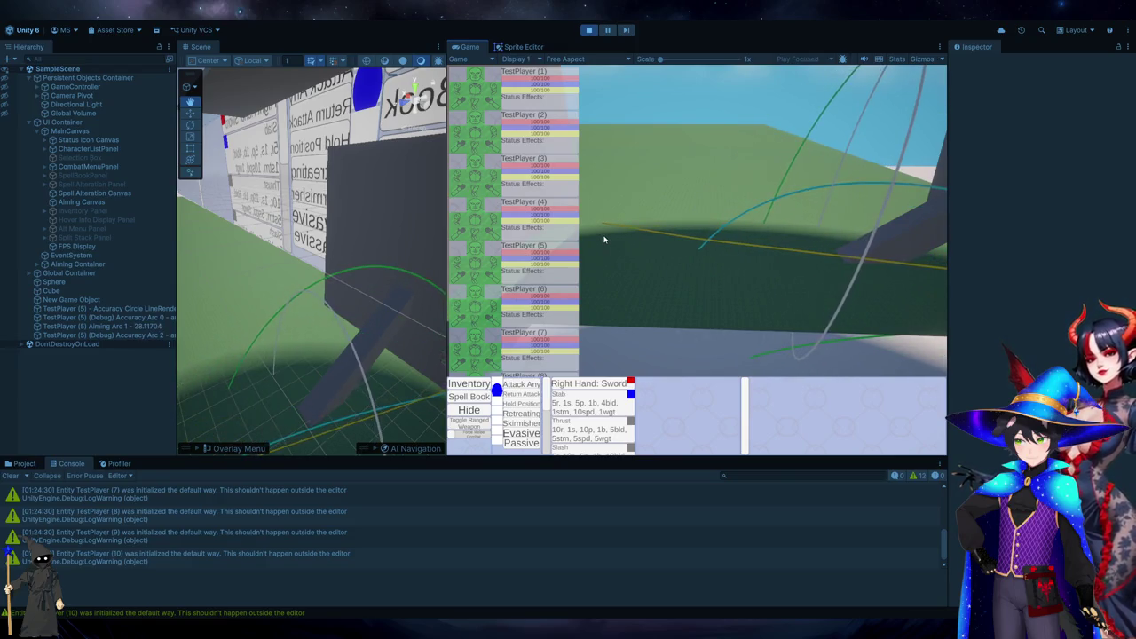
key("e")
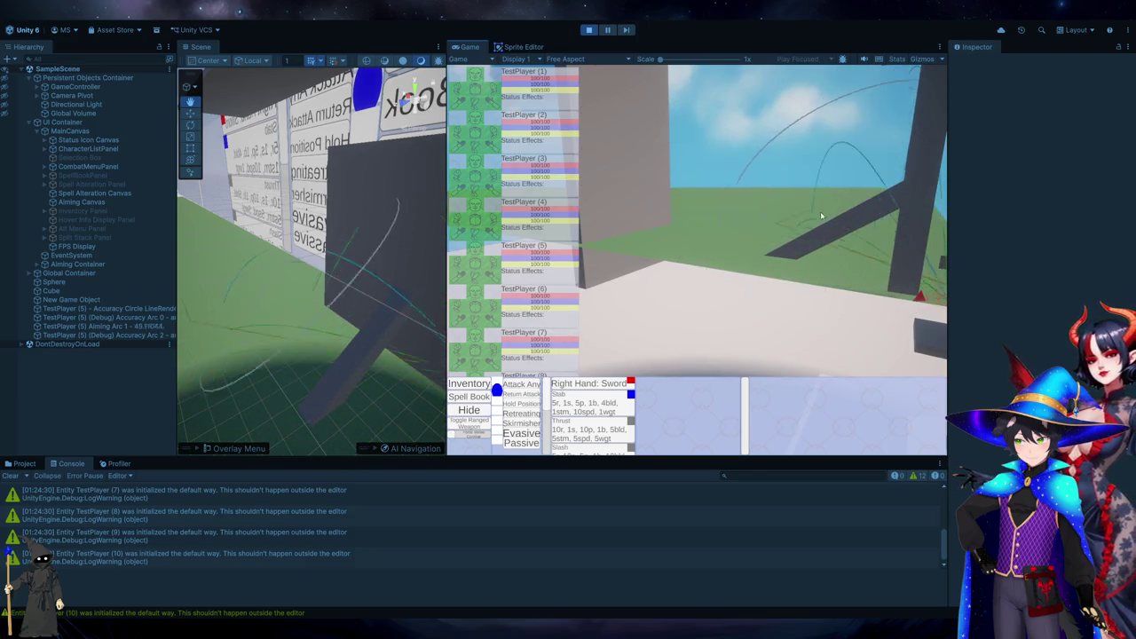
key("s")
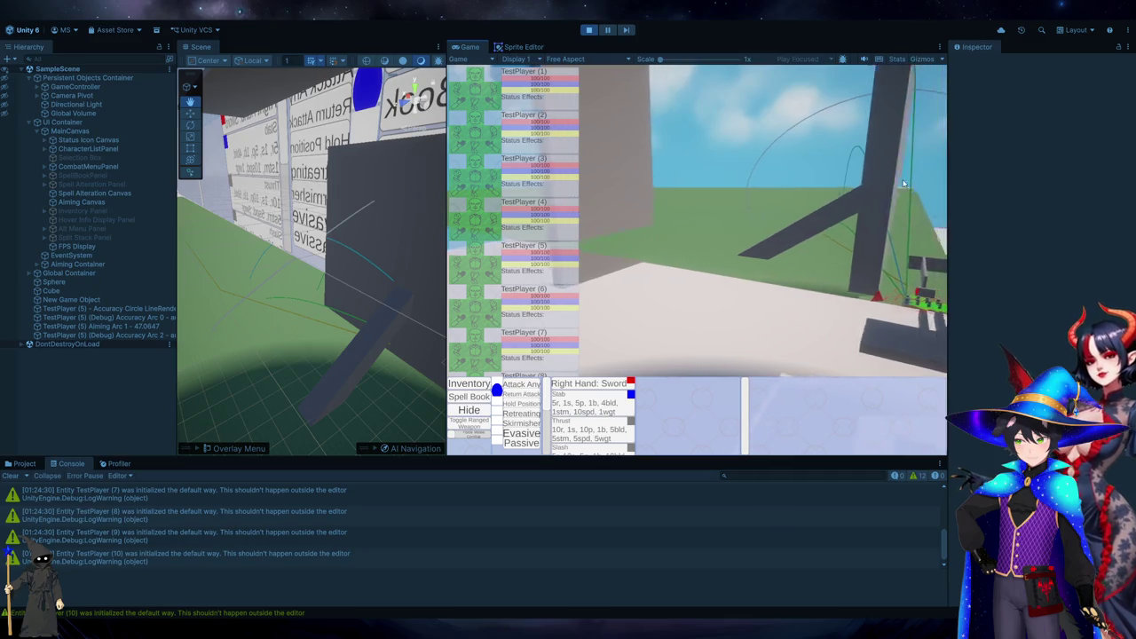
key("w")
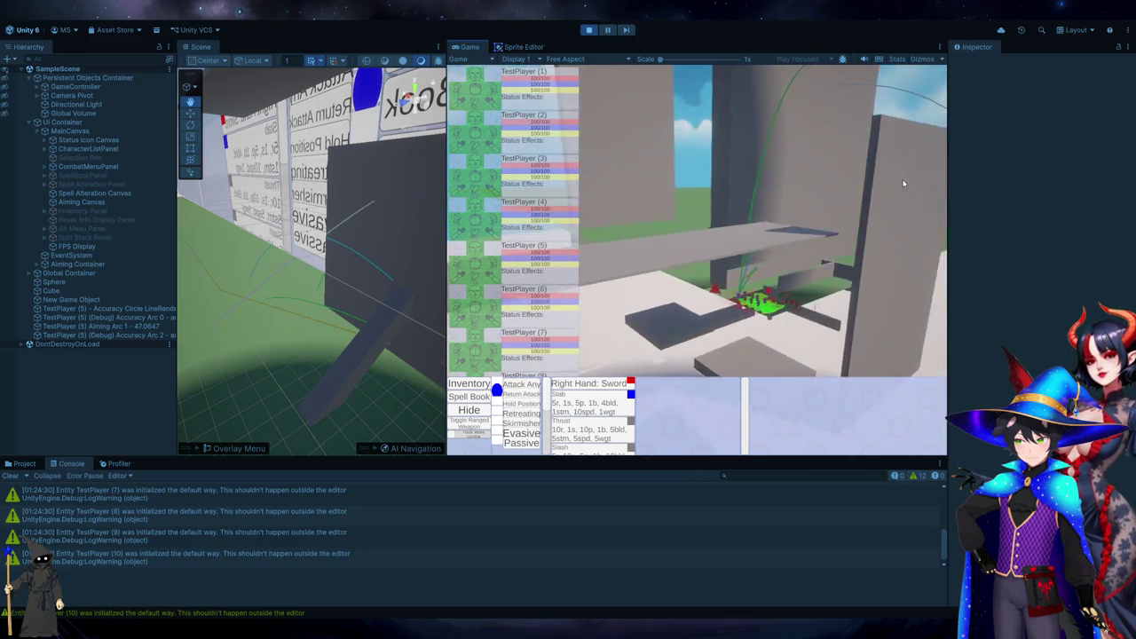
key("s")
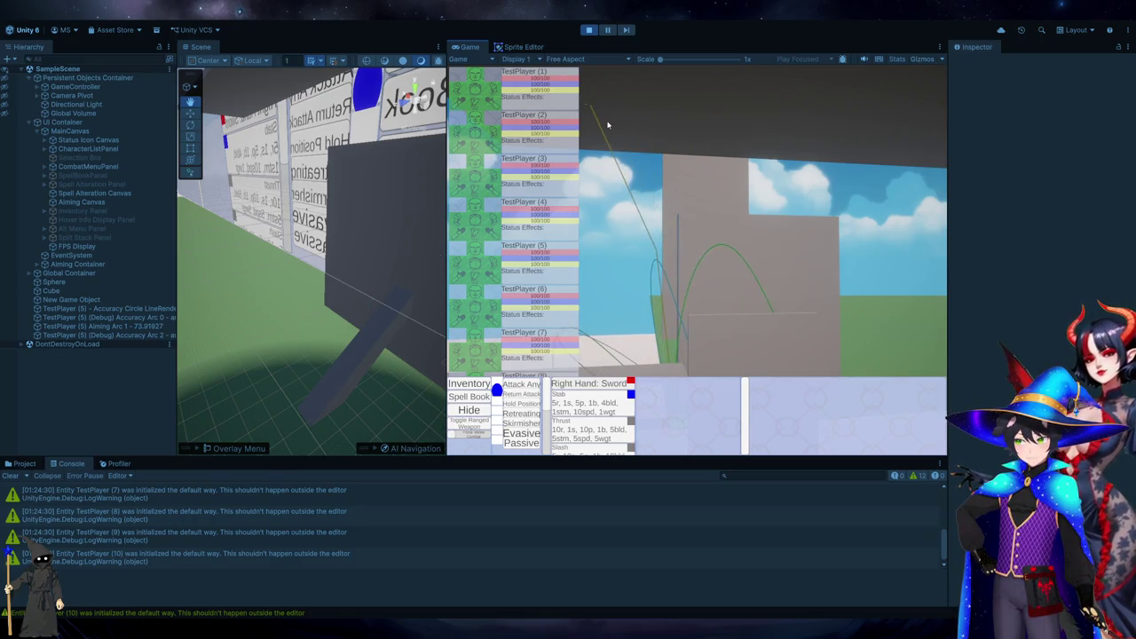
key("w")
key("q")
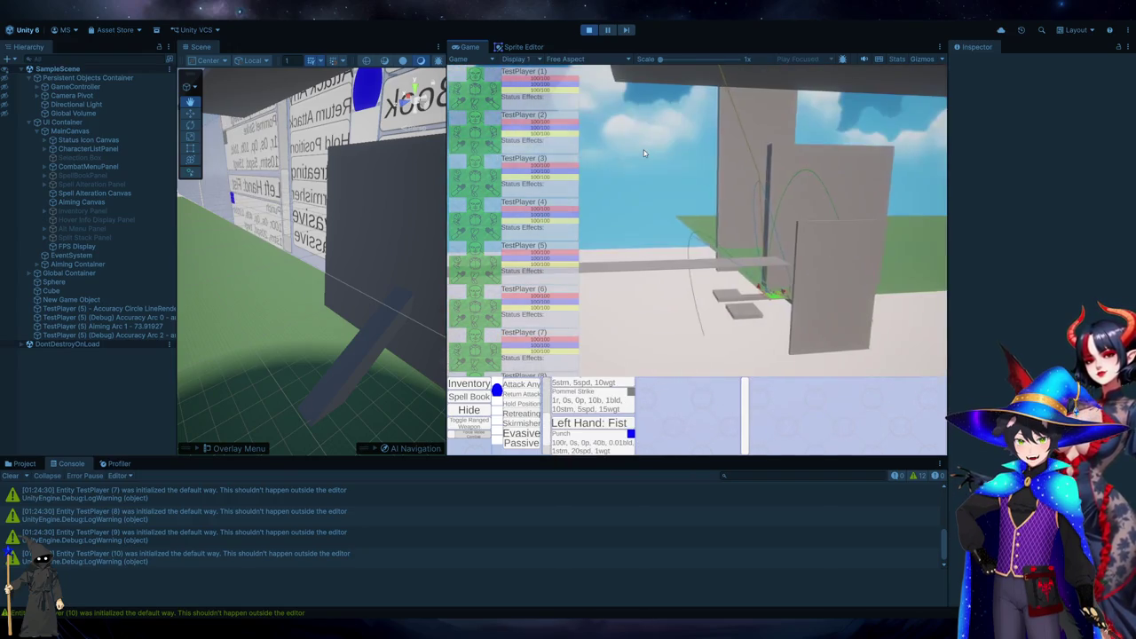
key("w")
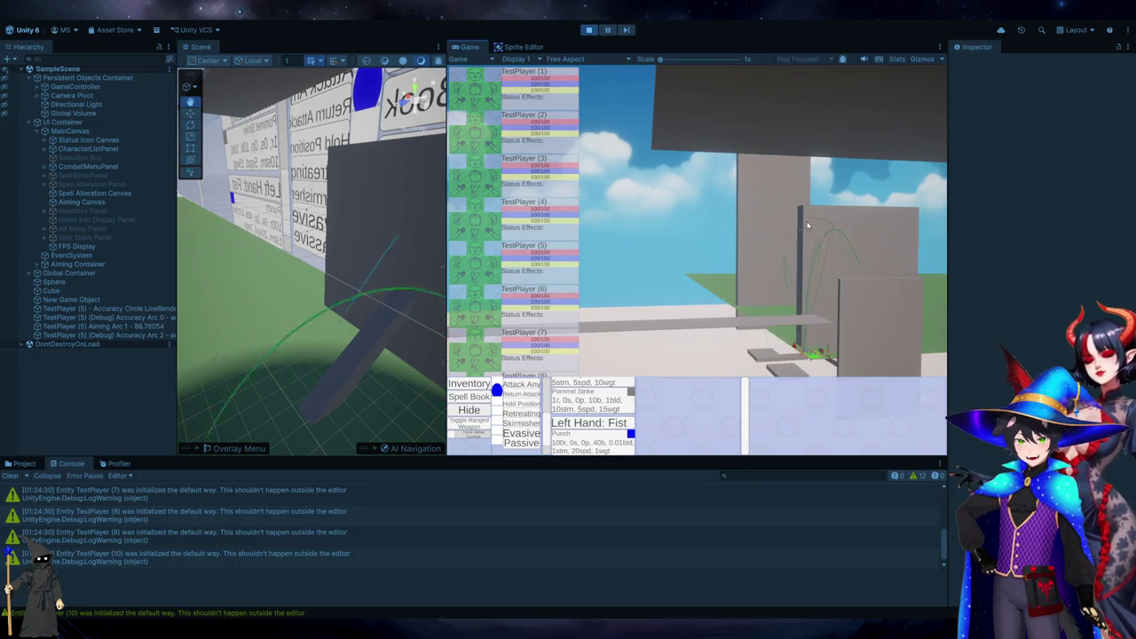
mouse_move(394, 182)
left_mouse_down()
mouse_move(424, 199)
mouse_move(356, 240)
mouse_move(306, 296)
left_mouse_up()
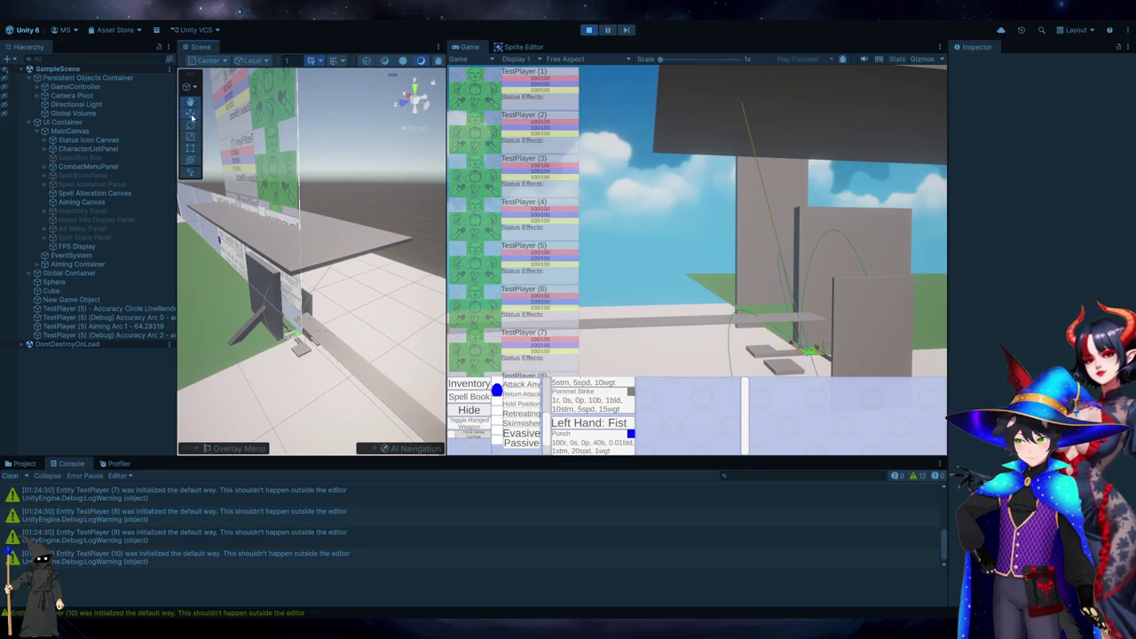
Lower the raised plank obstacle to a Y position of 79.
left_click(320, 243)
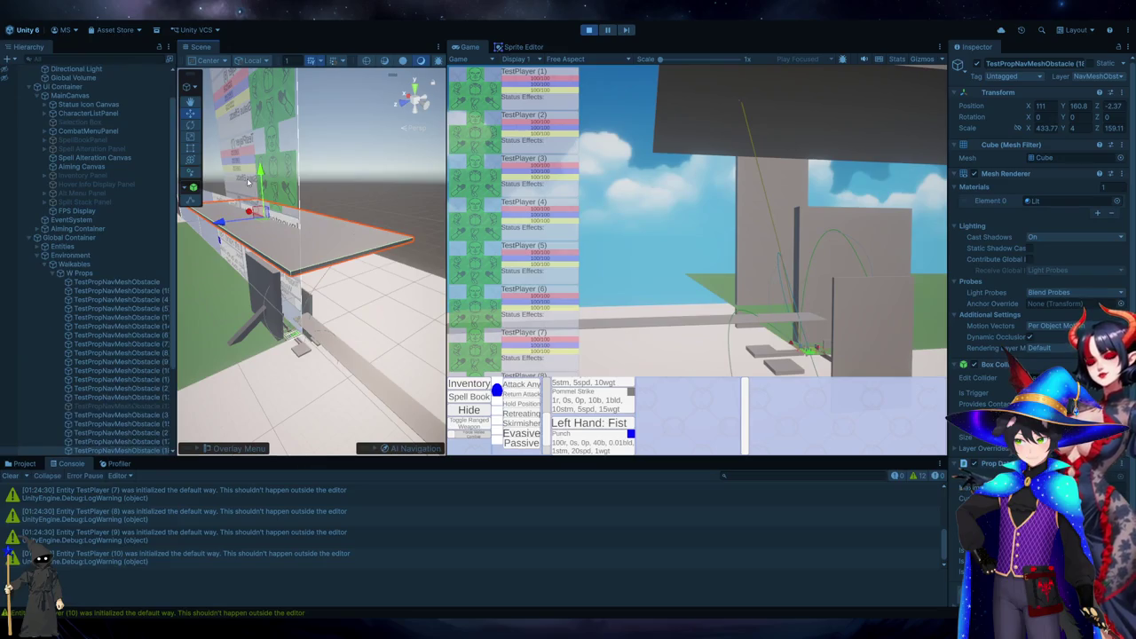
mouse_move(258, 175)
left_mouse_down()
mouse_move(258, 256)
mouse_move(262, 224)
left_mouse_up()
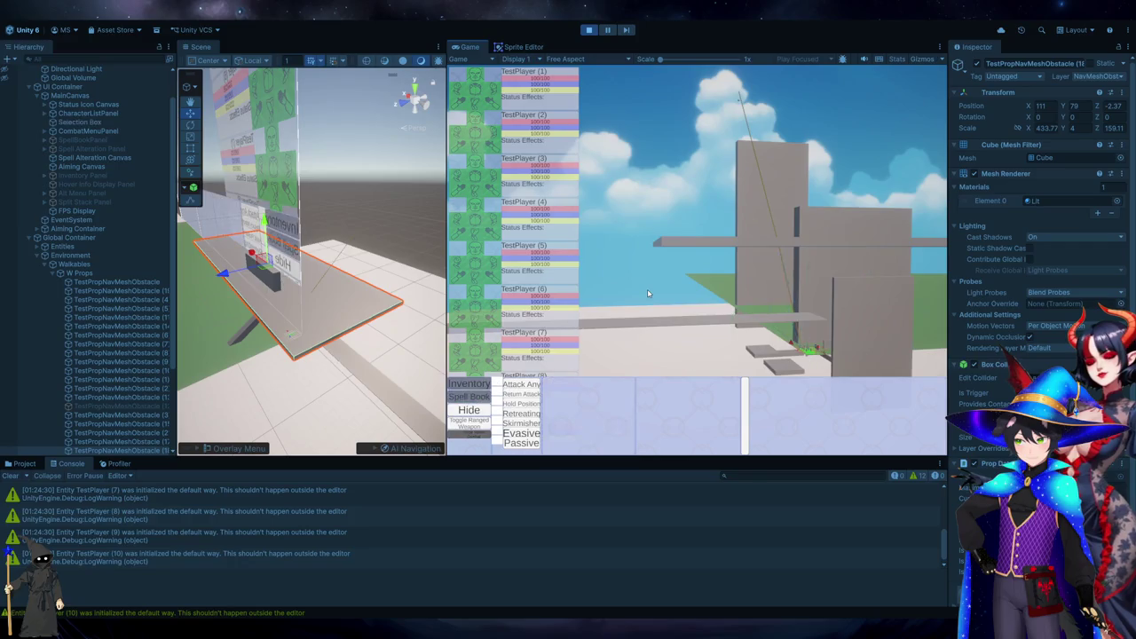
scroll(648, 294, "down", 3)
scroll(648, 294, "up", 3)
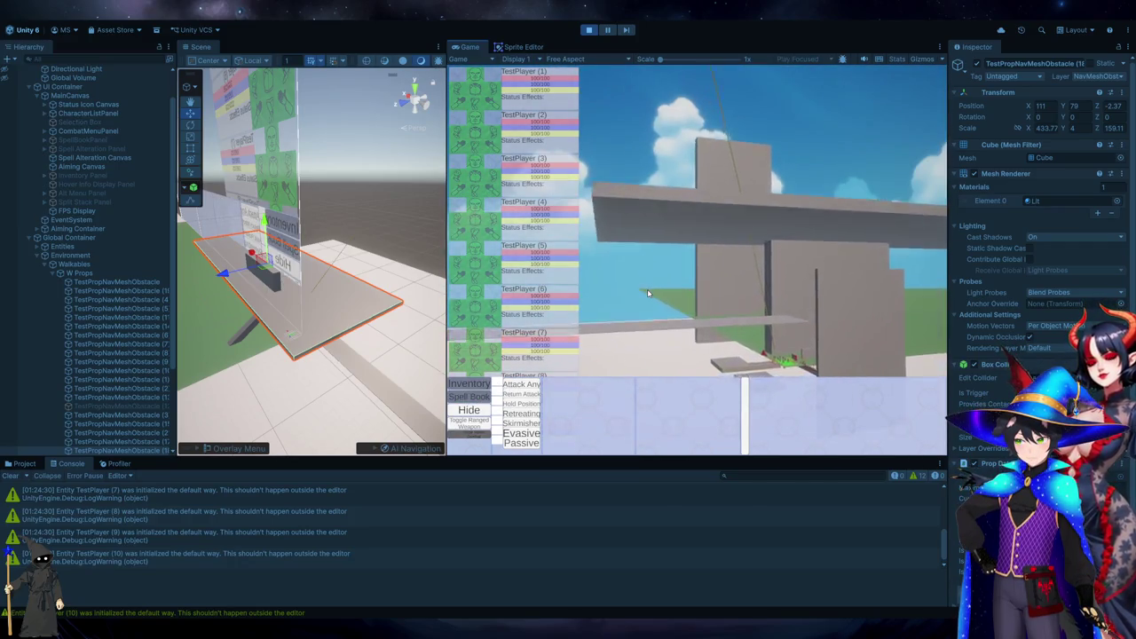
scroll(648, 294, "up", 2)
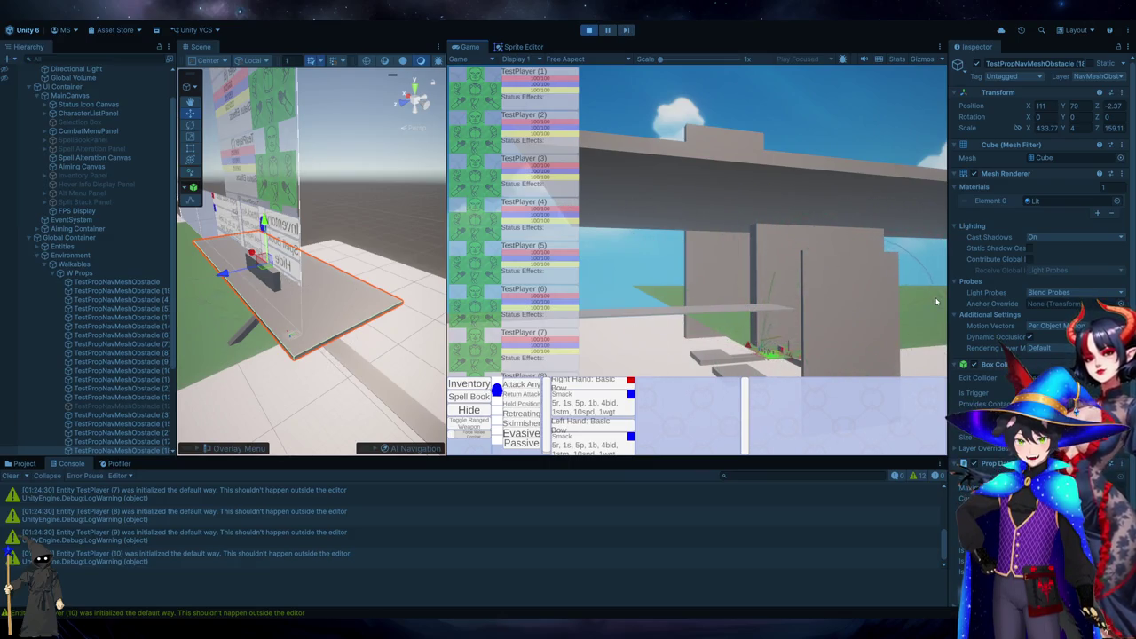
Turn the game camera right, then stop and restart Play mode.
key("d")
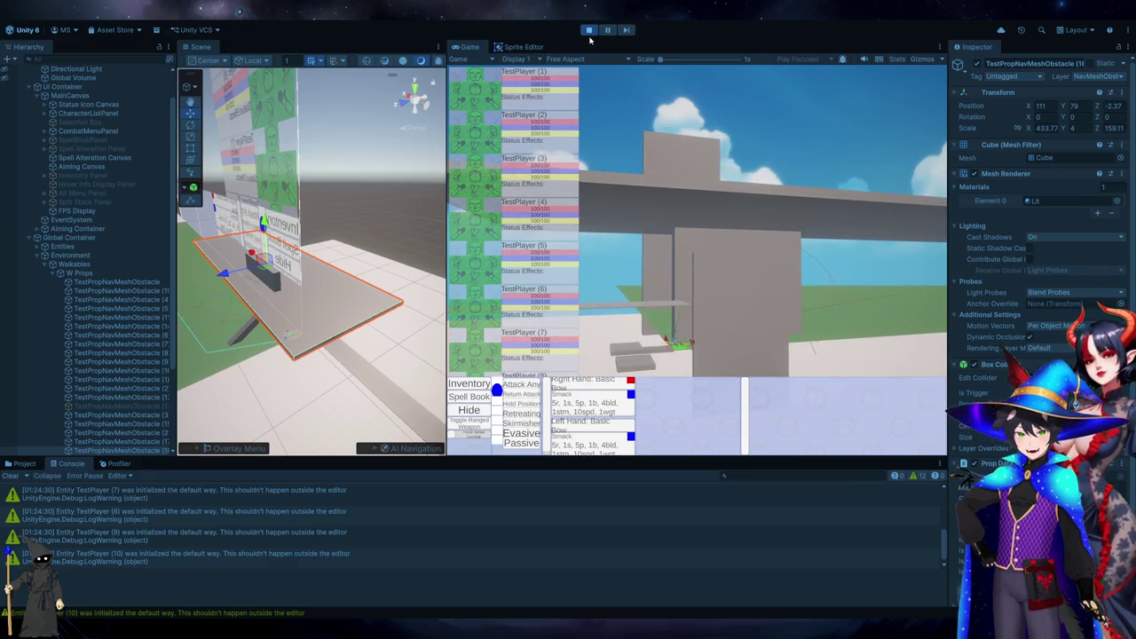
left_click(589, 30)
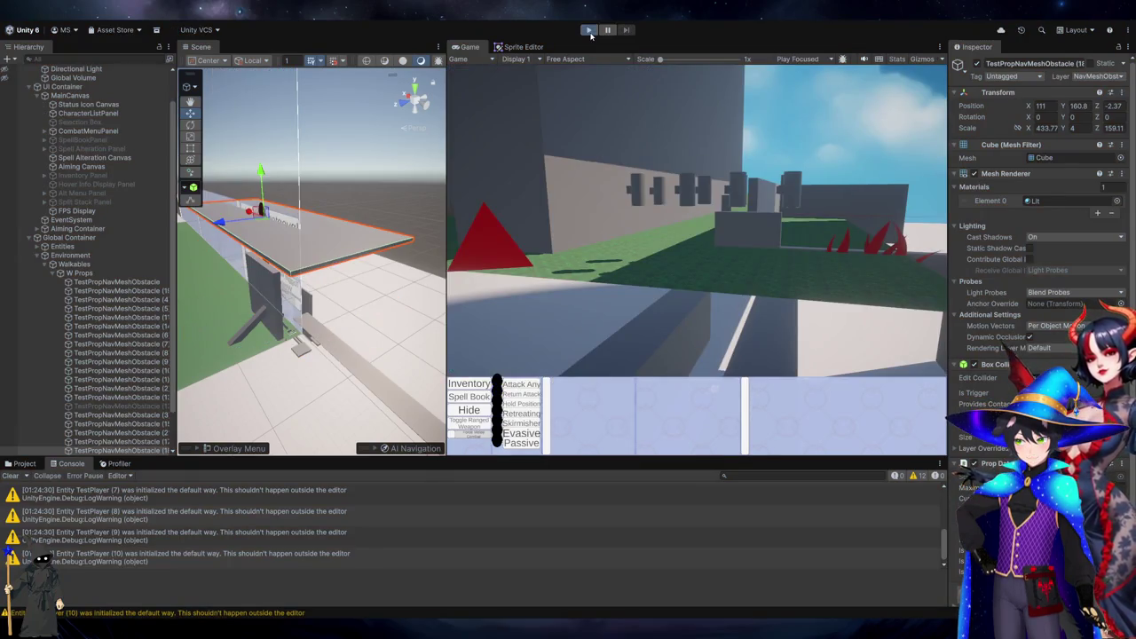
left_click(588, 30)
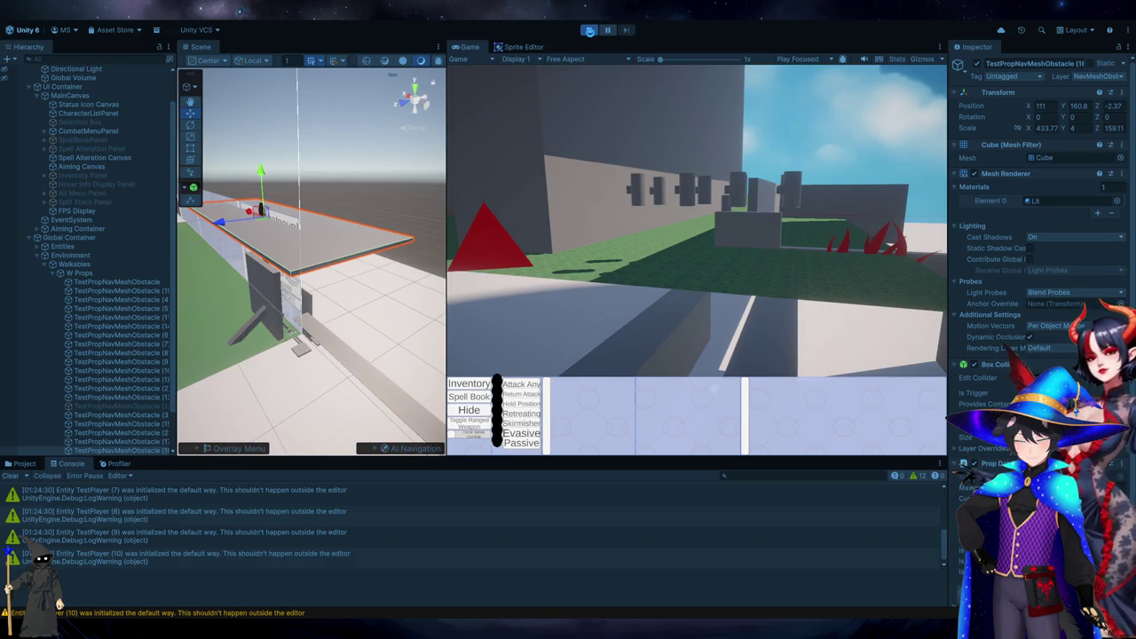
Review the two commented-out percentage lines in the aiming script, then return to Unity.
key("alt+Tab")
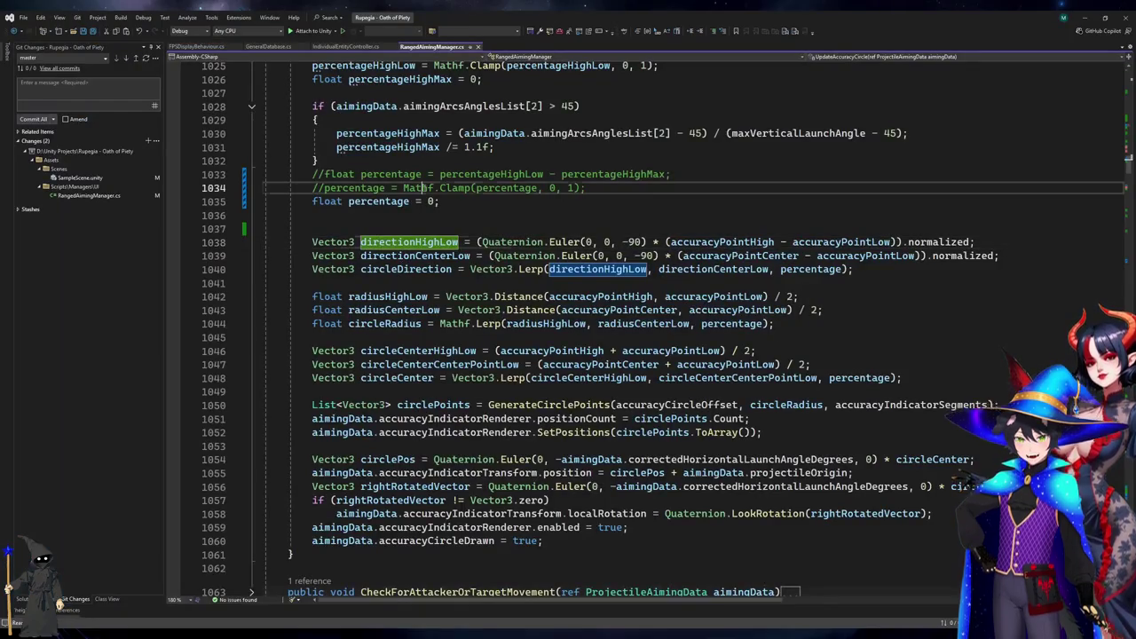
left_click(307, 174)
mouse_move(307, 174)
left_mouse_down()
mouse_move(670, 177)
mouse_move(652, 184)
left_mouse_up()
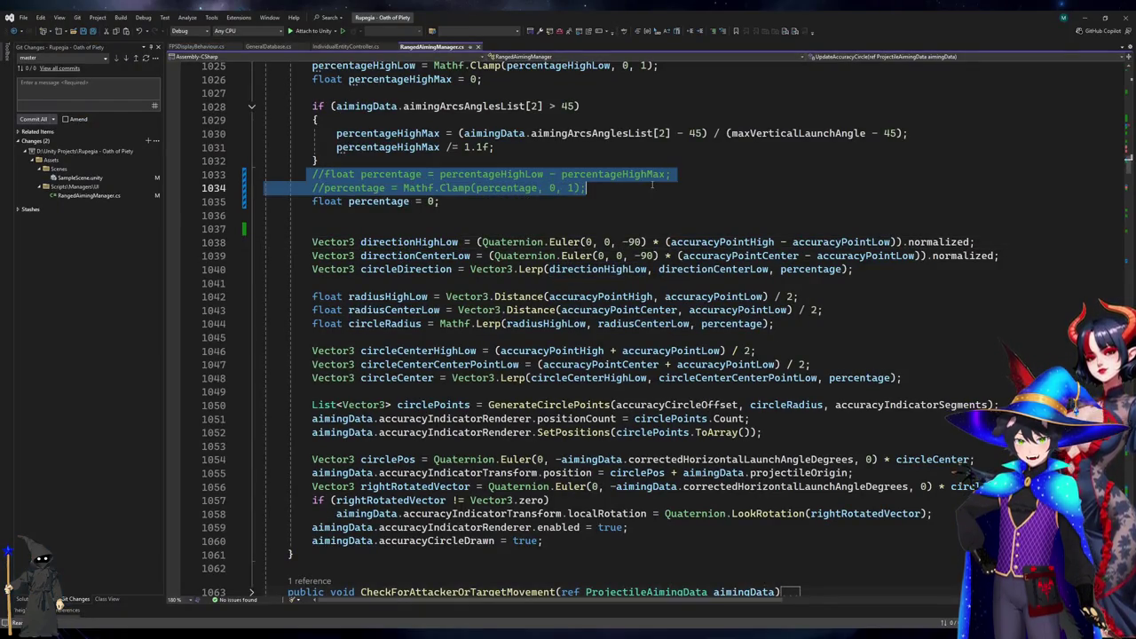
left_click(653, 184)
key("alt+Tab")
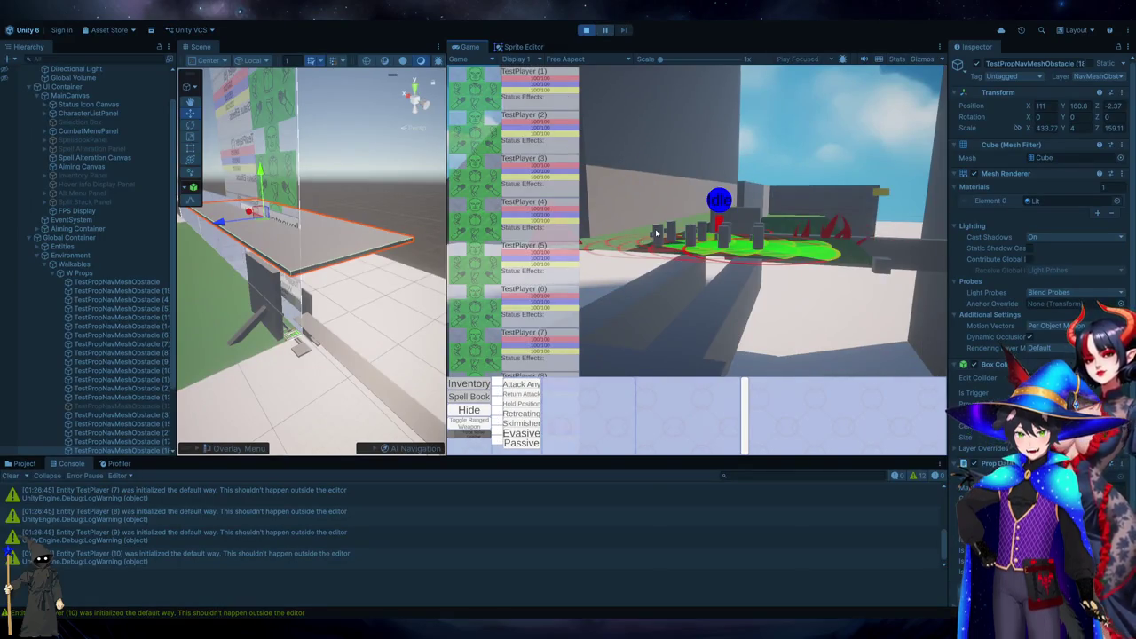
Select a character and aim at targets behind the walls, then stop the game with Ctrl+P.
left_click(655, 228)
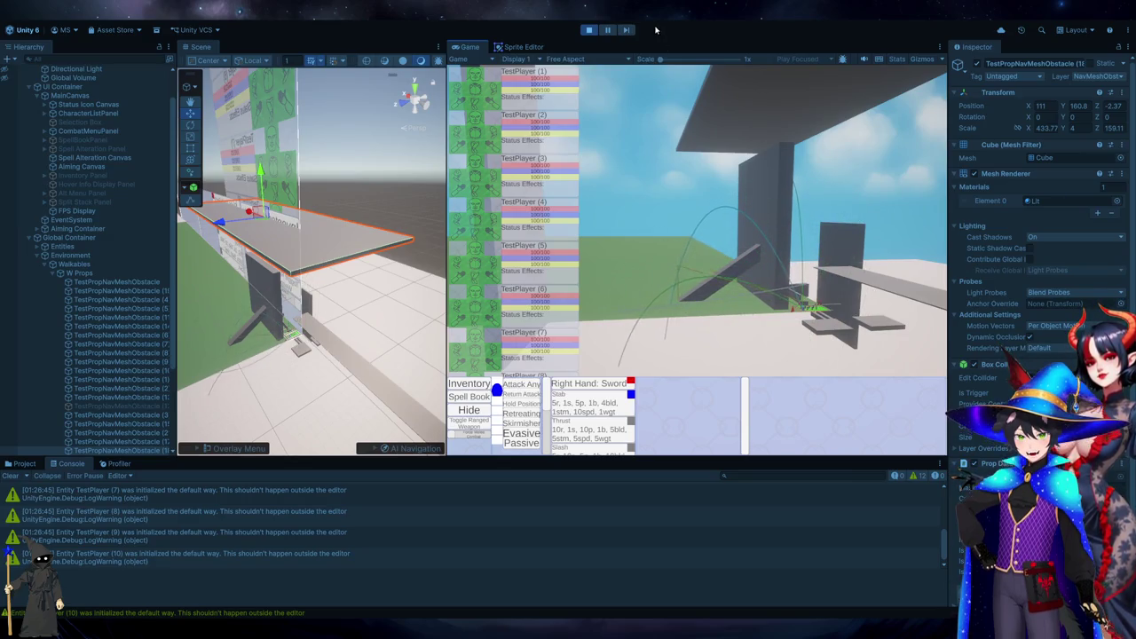
key("ctrl+p")
Go to the ProjectileAimingData class definition in RangedAimingManager.cs.
key("alt+Tab")
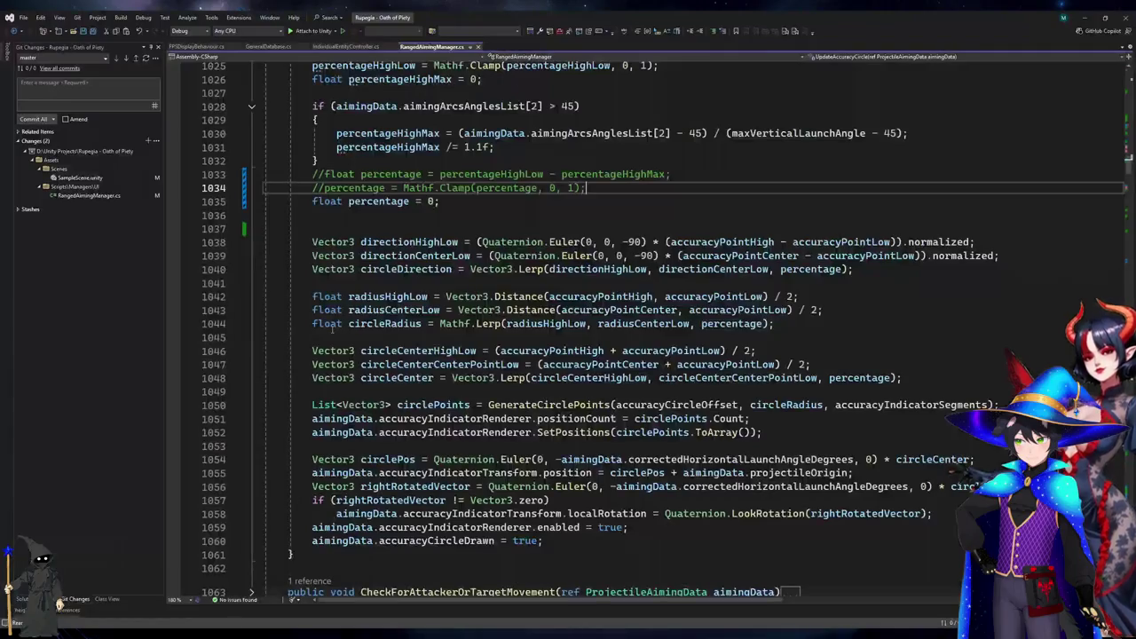
scroll(830, 244, "down", 20)
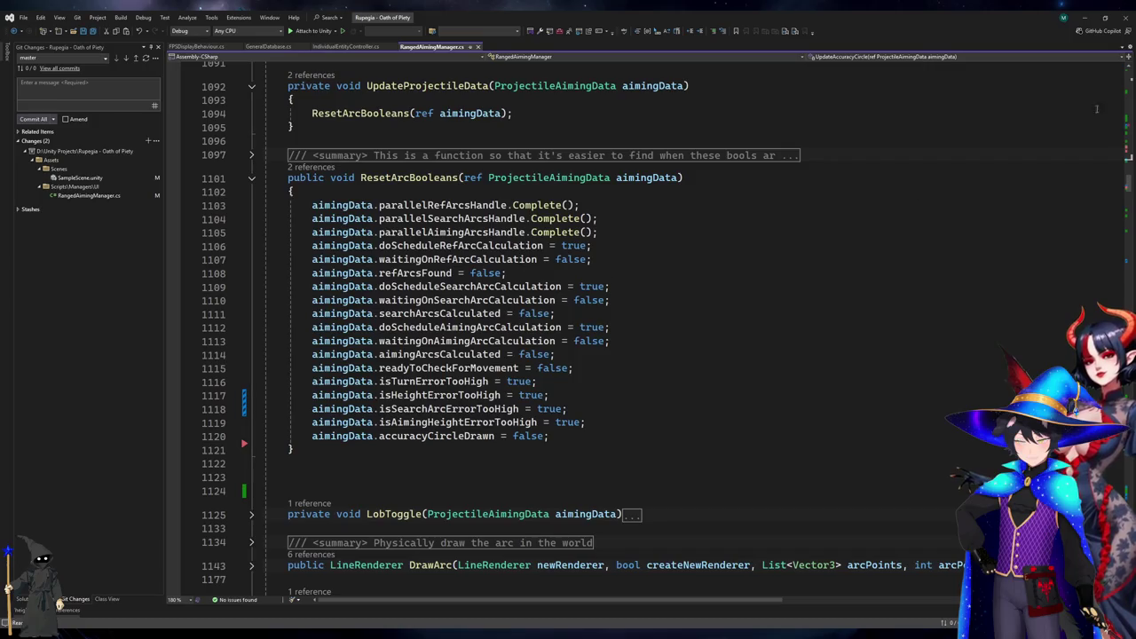
scroll(799, 267, "up", 20)
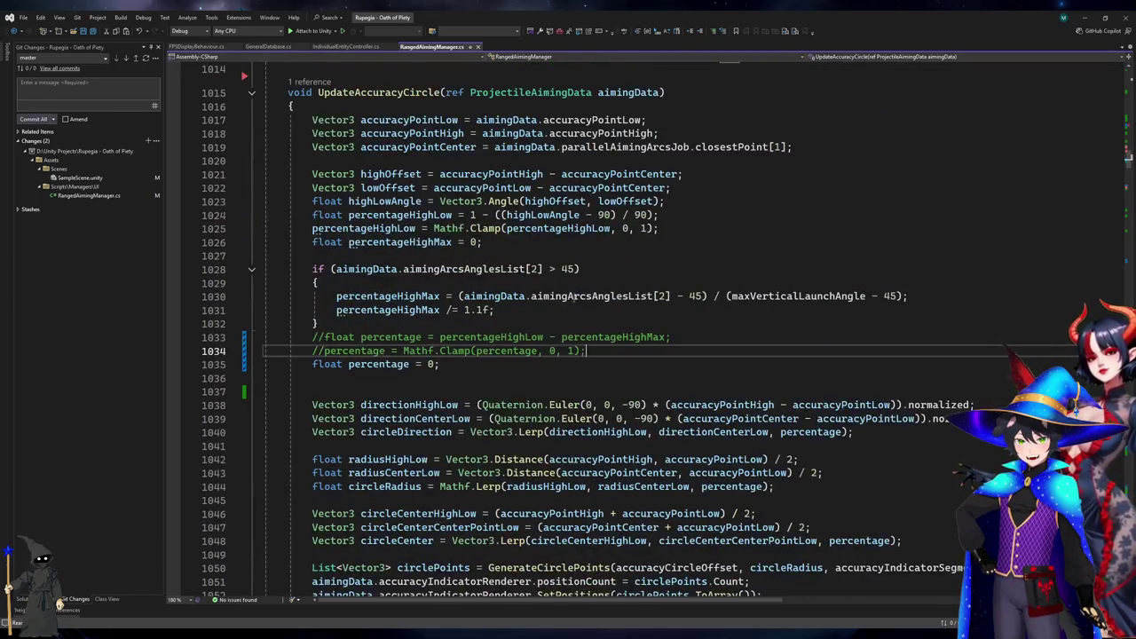
scroll(570, 296, "up", 4)
left_click(426, 256)
key("F12")
left_click(535, 302)
scroll(536, 304, "down", 13)
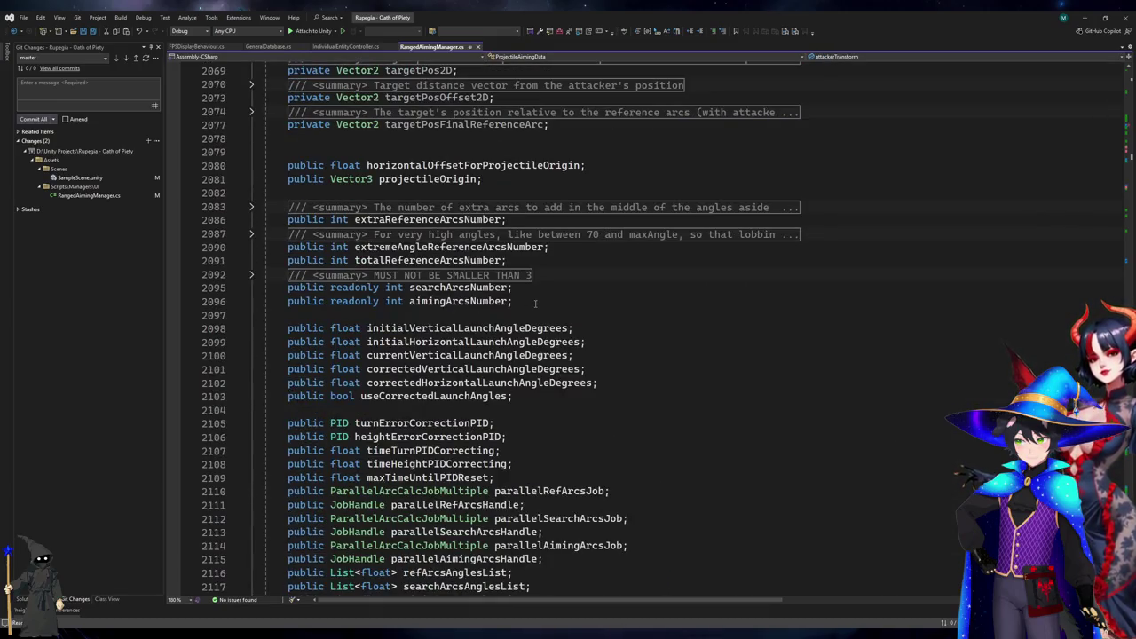
scroll(536, 304, "up", 7)
scroll(535, 304, "down", 12)
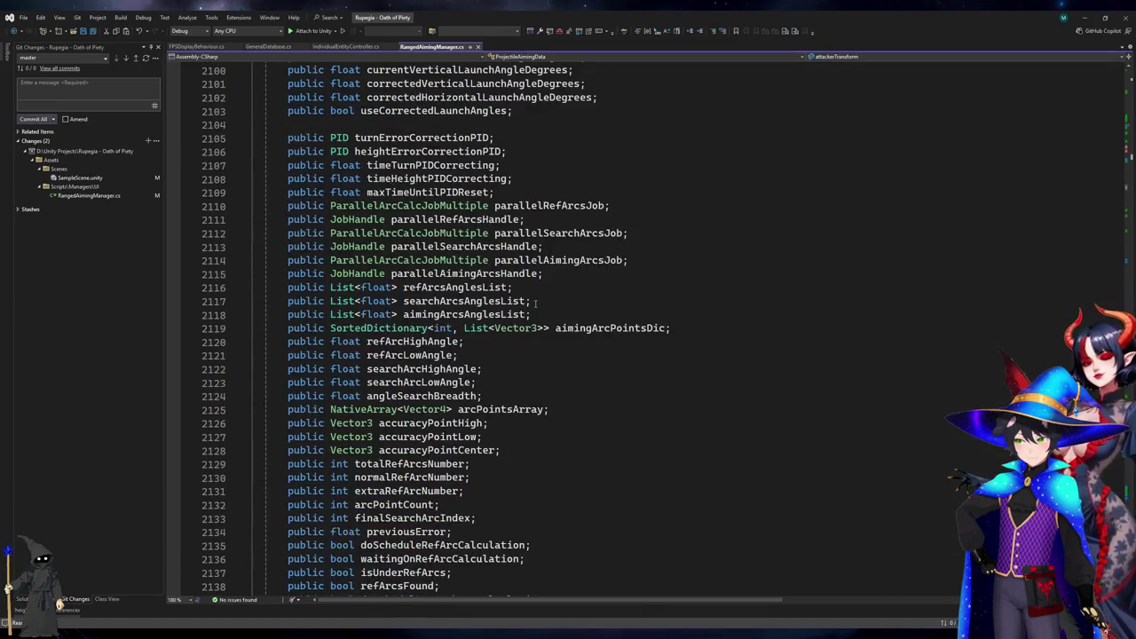
scroll(535, 303, "up", 20)
Delete the three targetPos2D fields and the leftover blank line.
left_click(513, 330)
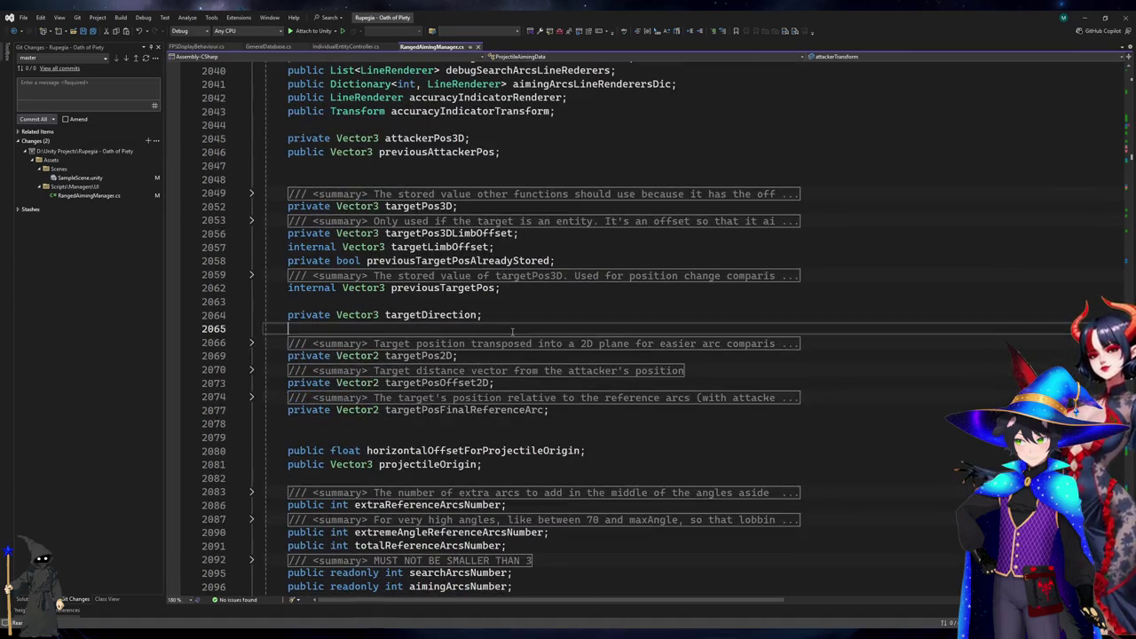
left_click(513, 425, "shift")
key("ctrl+x")
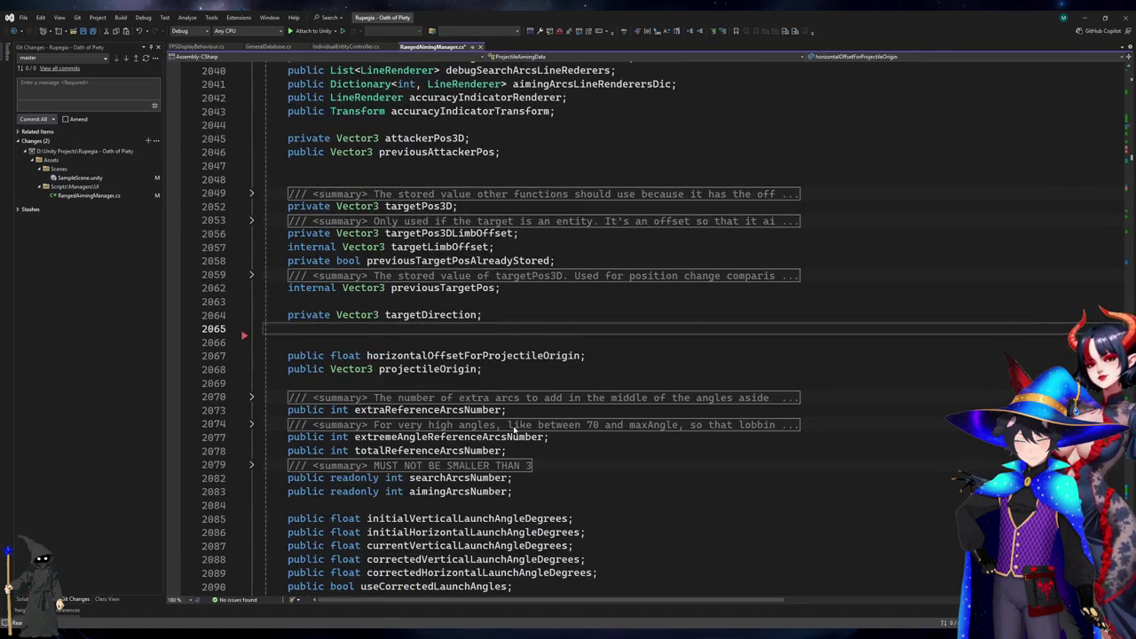
key("Delete")
Set showDebugSearchArcs and showDebugReferenceArcs to true, then minimize Visual Studio.
scroll(622, 290, "down", 6)
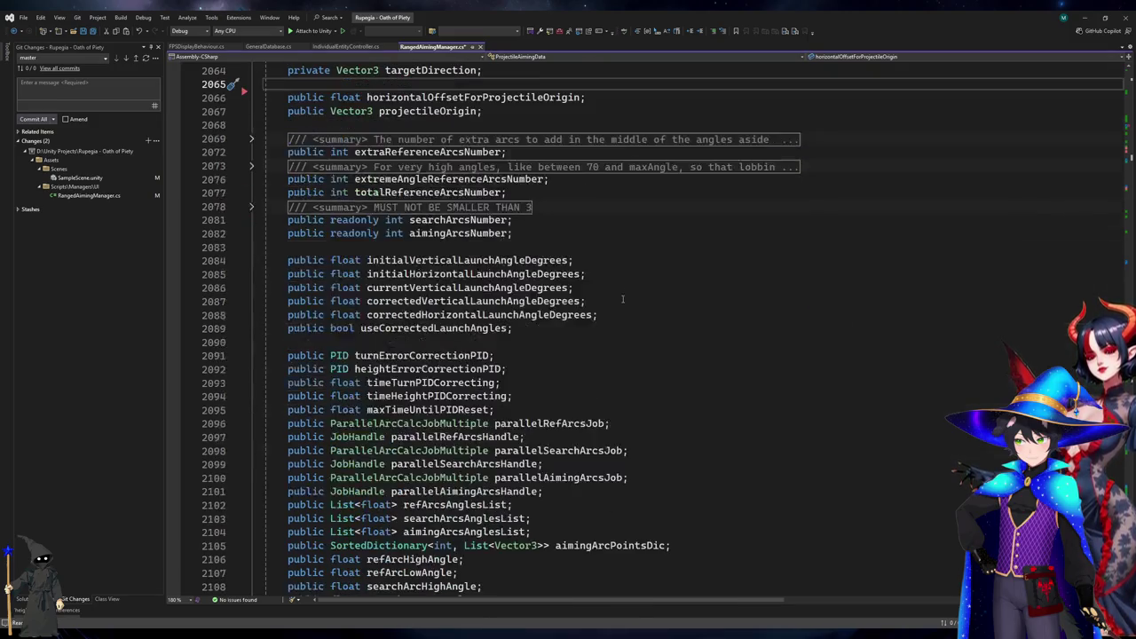
scroll(623, 302, "down", 3)
scroll(623, 311, "up", 13)
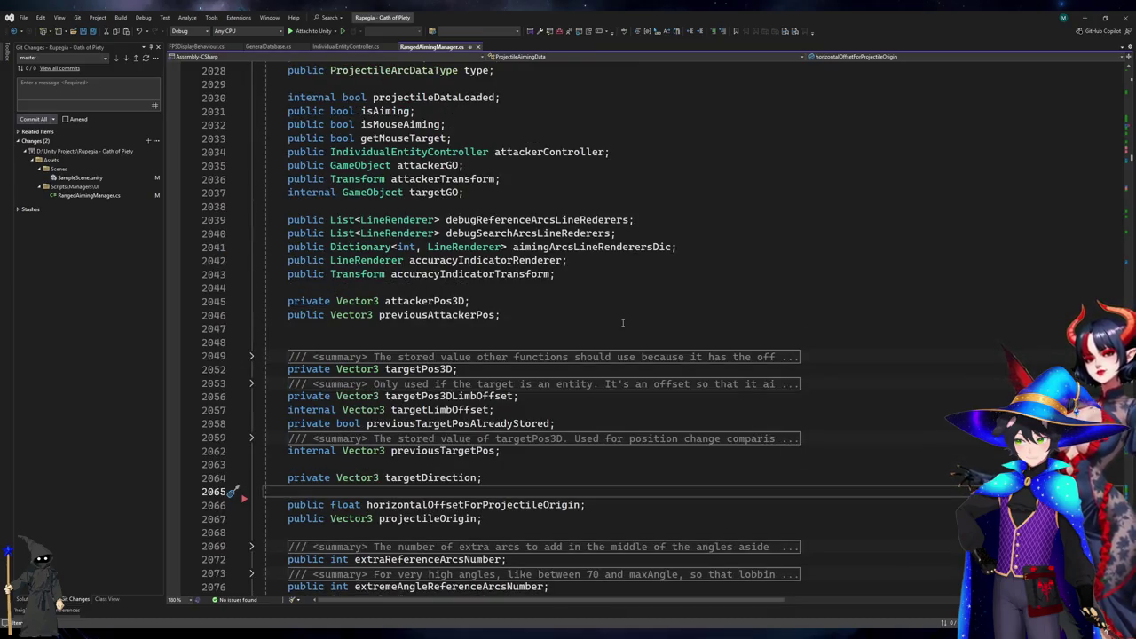
scroll(622, 322, "down", 2)
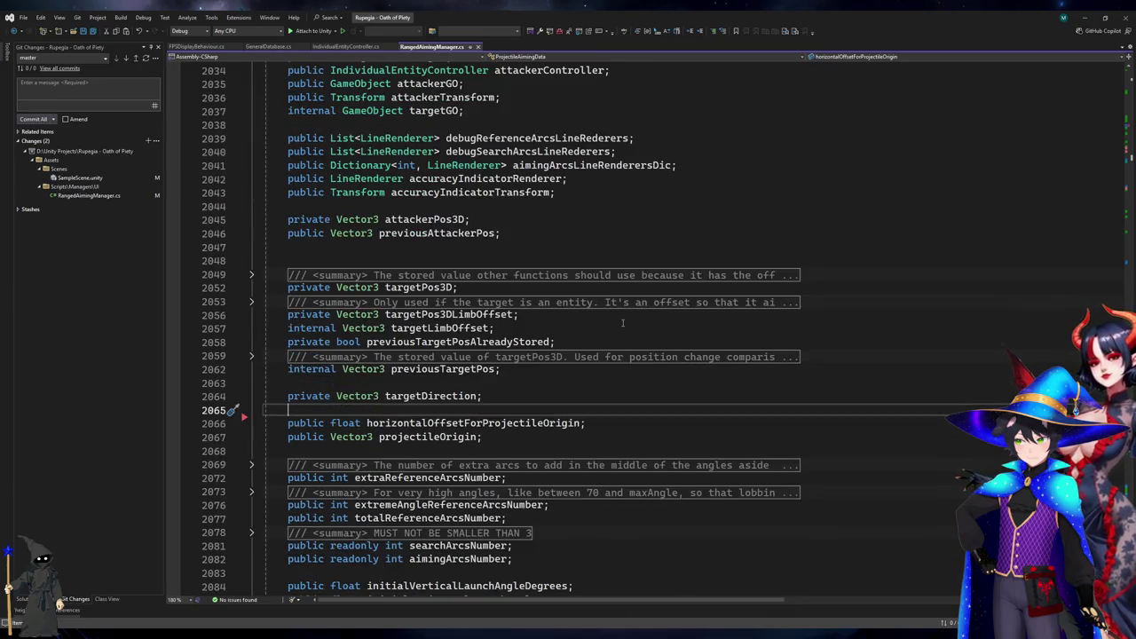
scroll(622, 322, "down", 6)
scroll(622, 322, "down", 20)
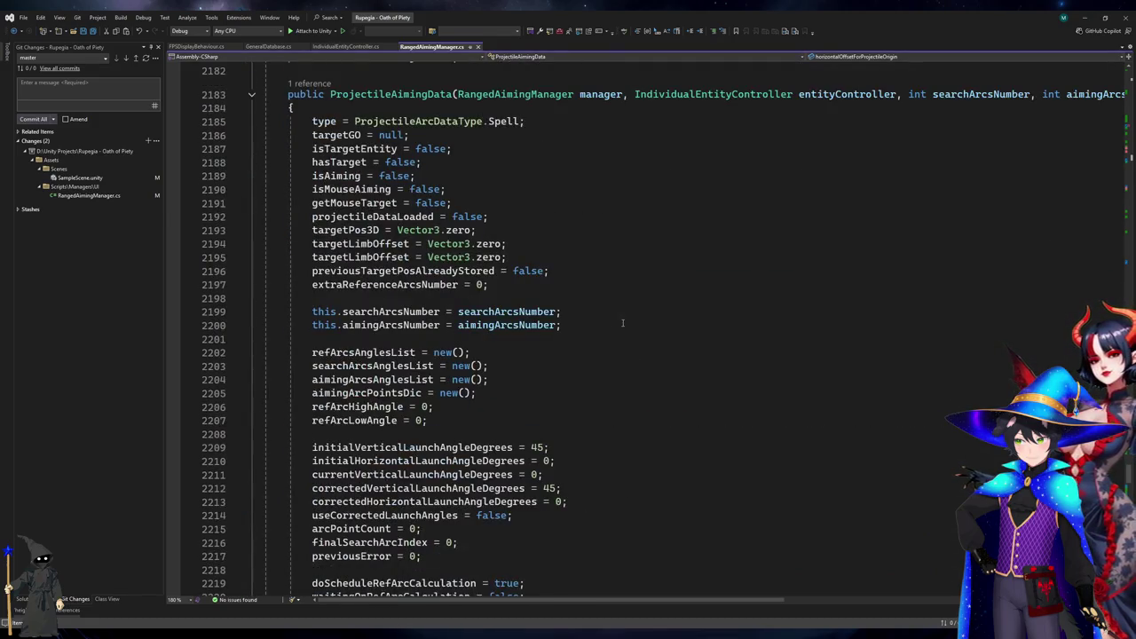
scroll(622, 322, "down", 12)
left_click_drag(491, 421, 446, 421)
type("tre")
type("e;")
double_click(479, 407)
type("true")
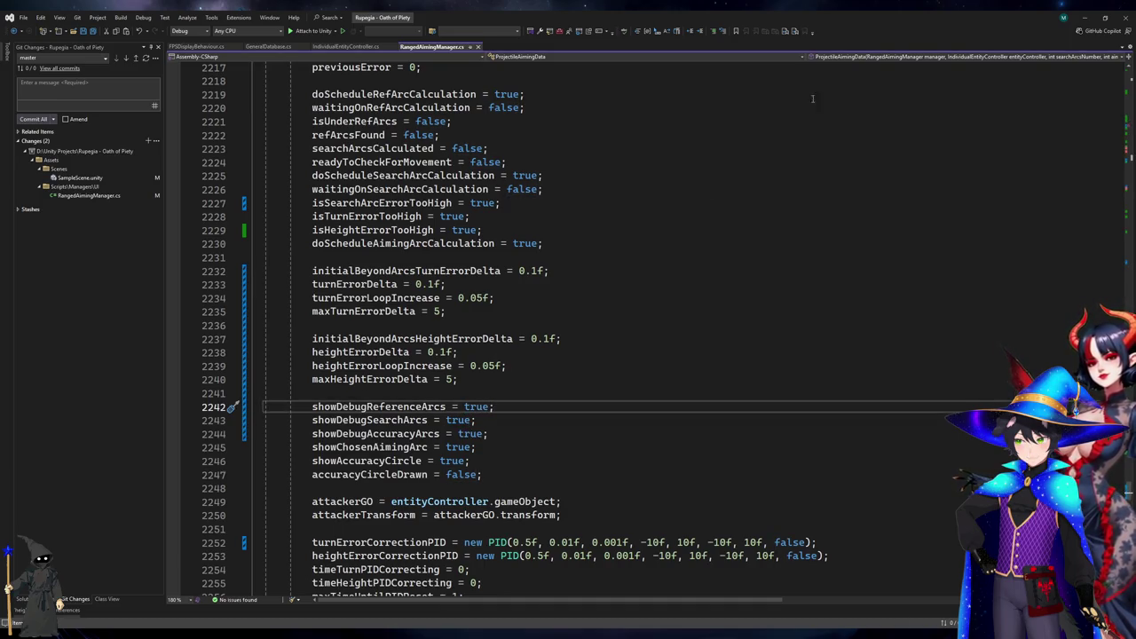
scroll(569, 328, "down", 3)
scroll(568, 329, "up", 15)
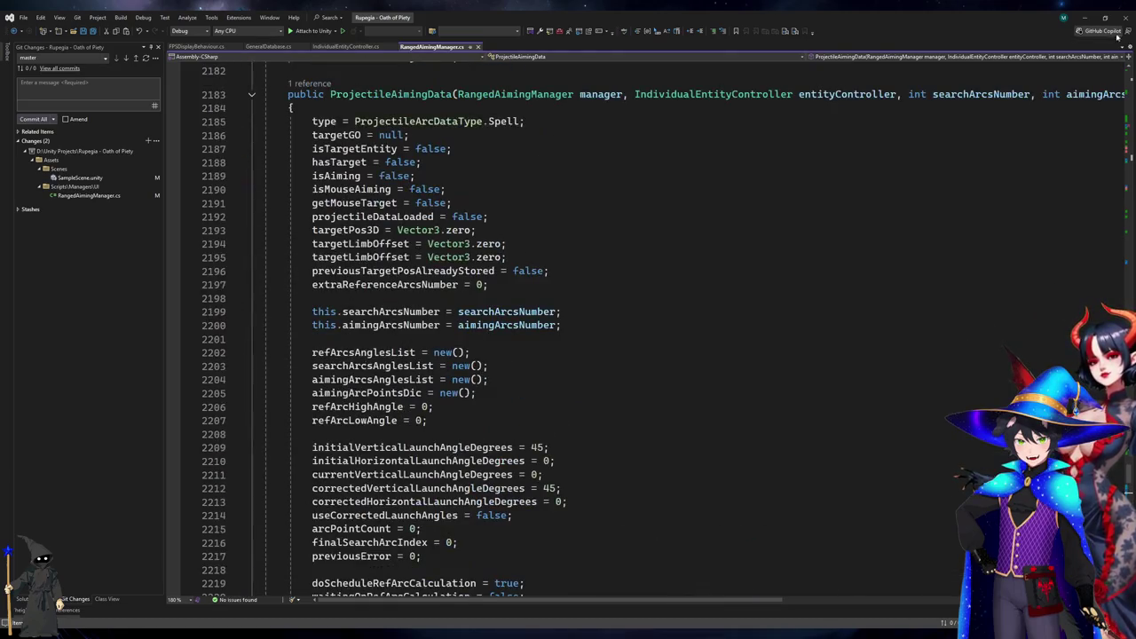
left_click(1083, 17)
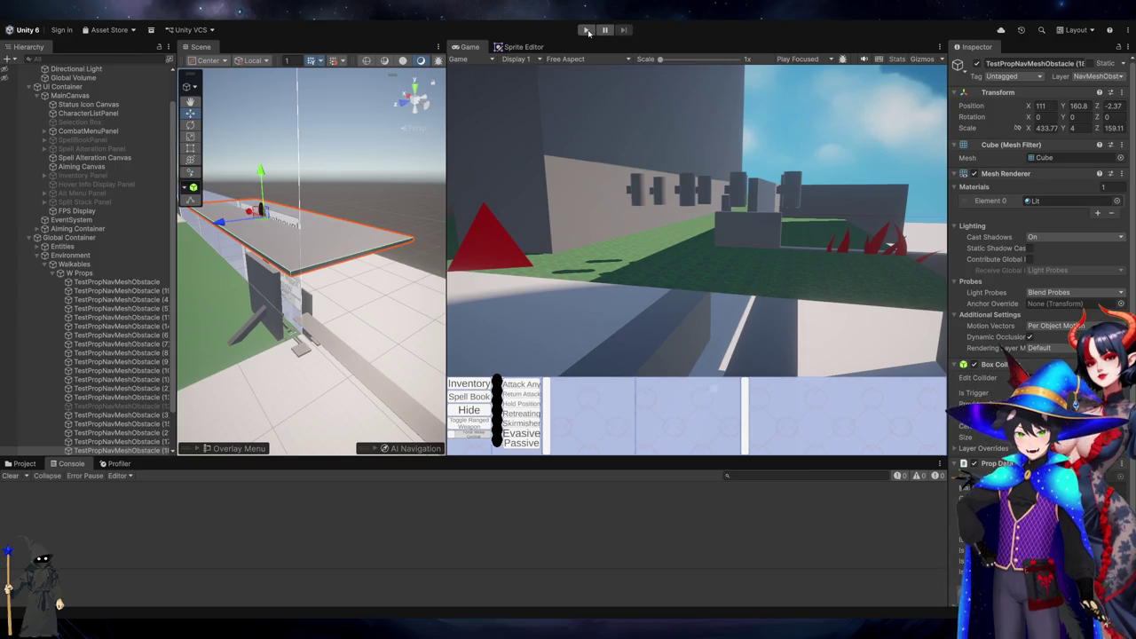
Play the game to see the yellow debug search arcs beside the blue arcs, then return to the code.
left_click(587, 31)
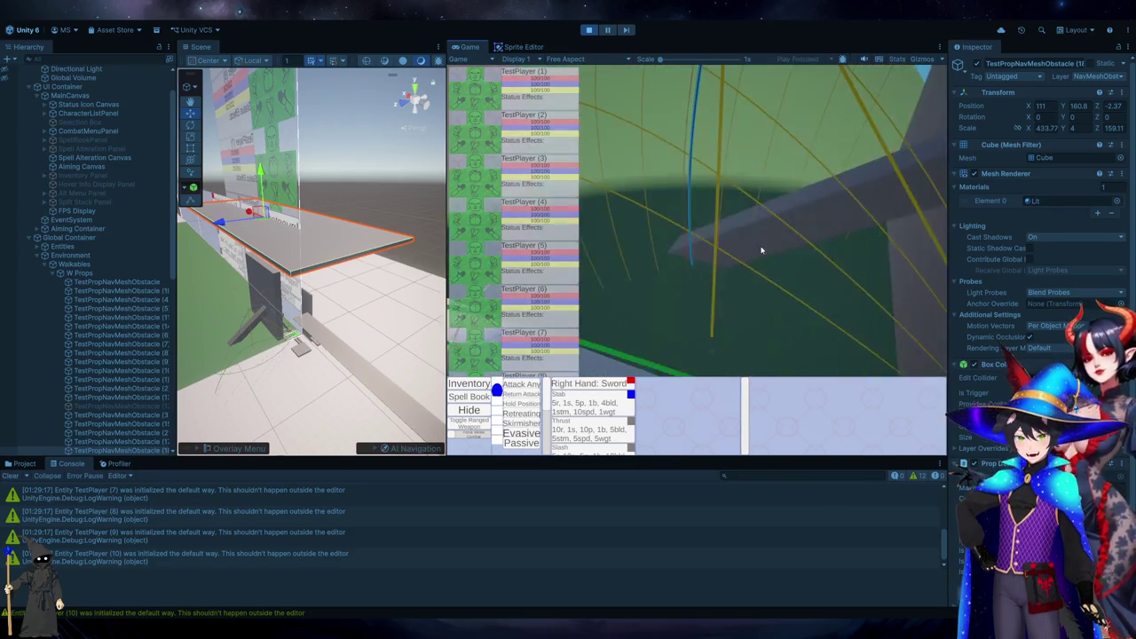
key("alt+Tab")
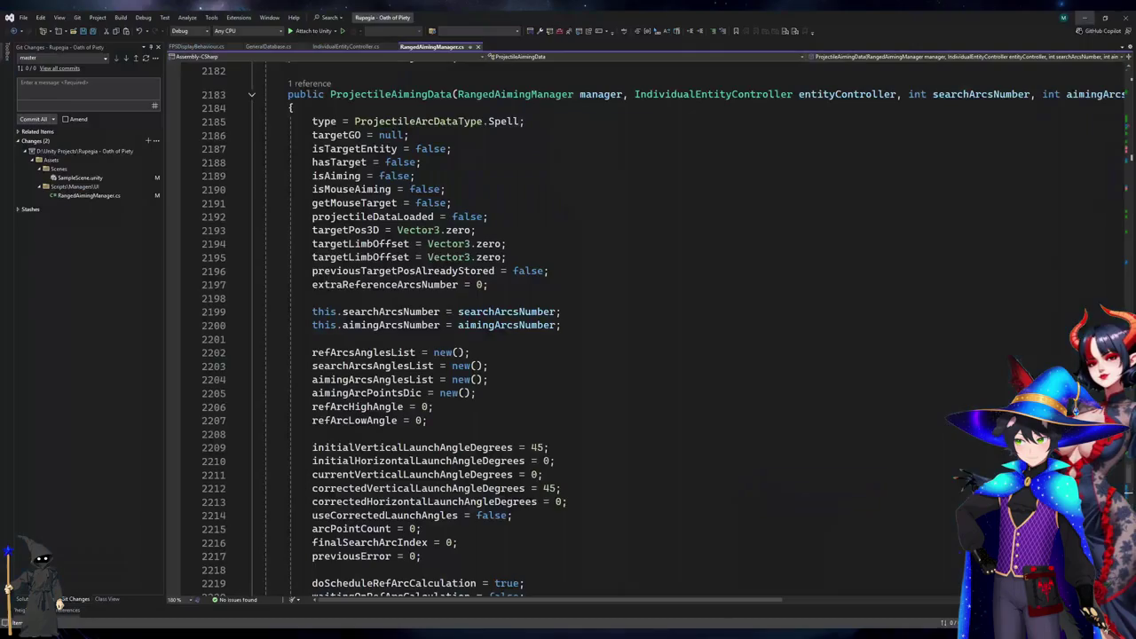
Scroll through Execute to the closestFallingFound check and its FindClosestPoint call.
scroll(1093, 228, "down", 7)
scroll(1093, 228, "down", 1)
scroll(1093, 228, "down", 5)
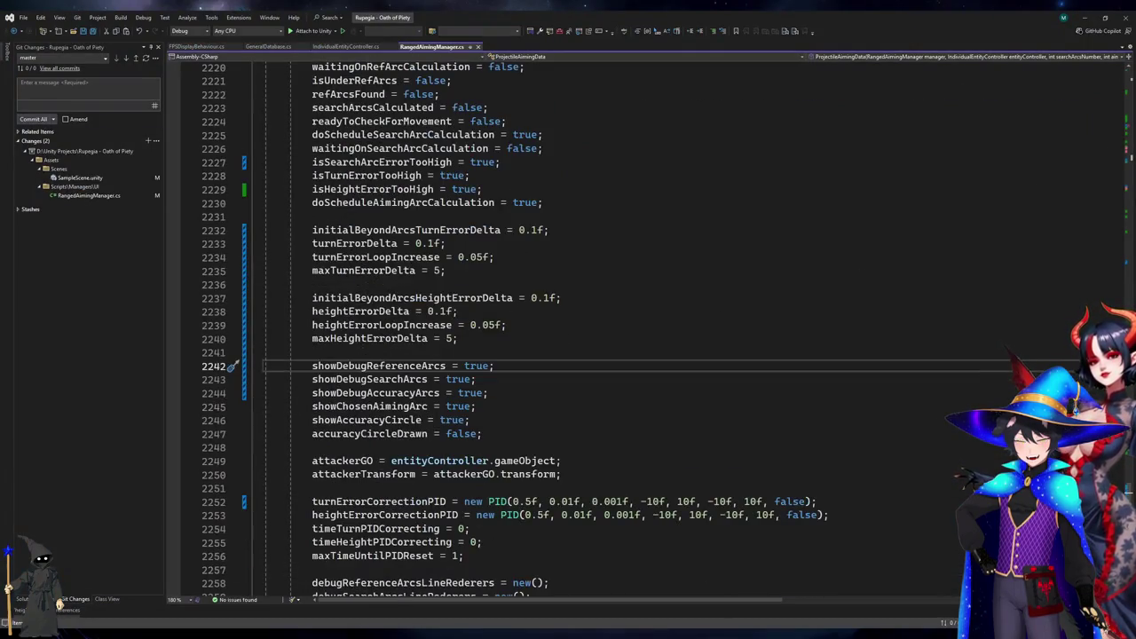
scroll(1120, 172, "down", 18)
scroll(678, 403, "up", 17)
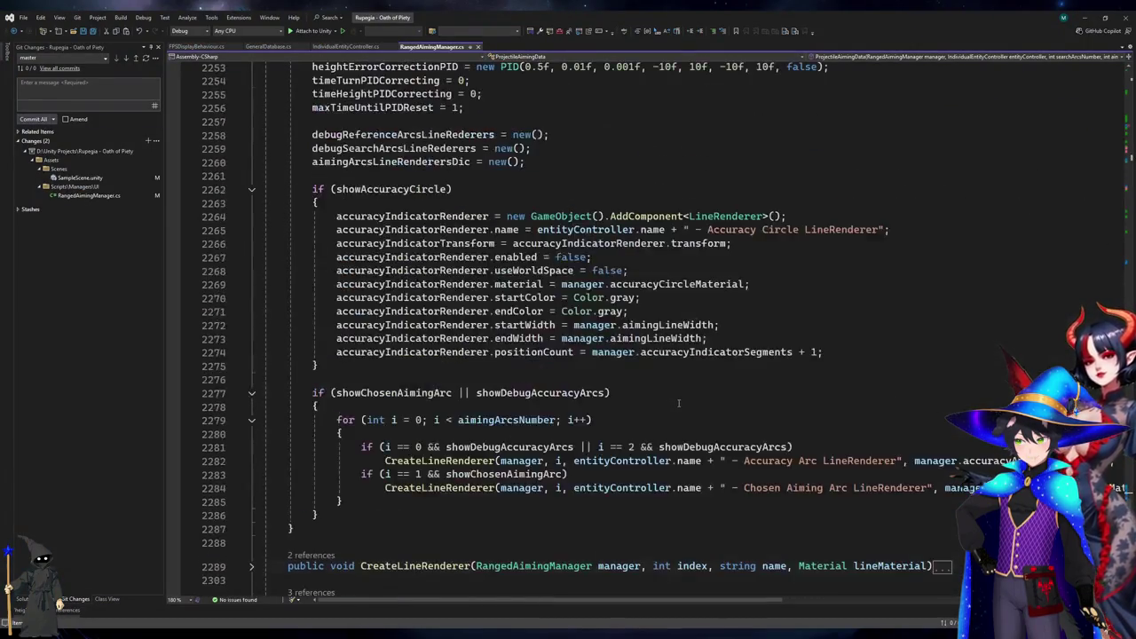
scroll(678, 403, "up", 20)
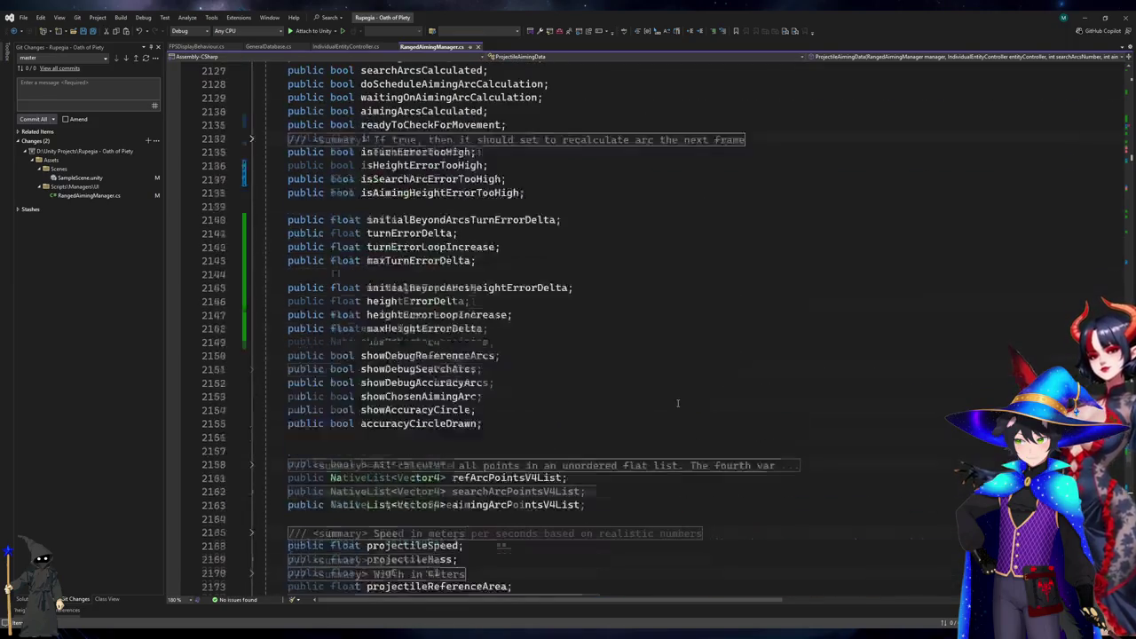
scroll(683, 407, "down", 20)
scroll(683, 406, "down", 20)
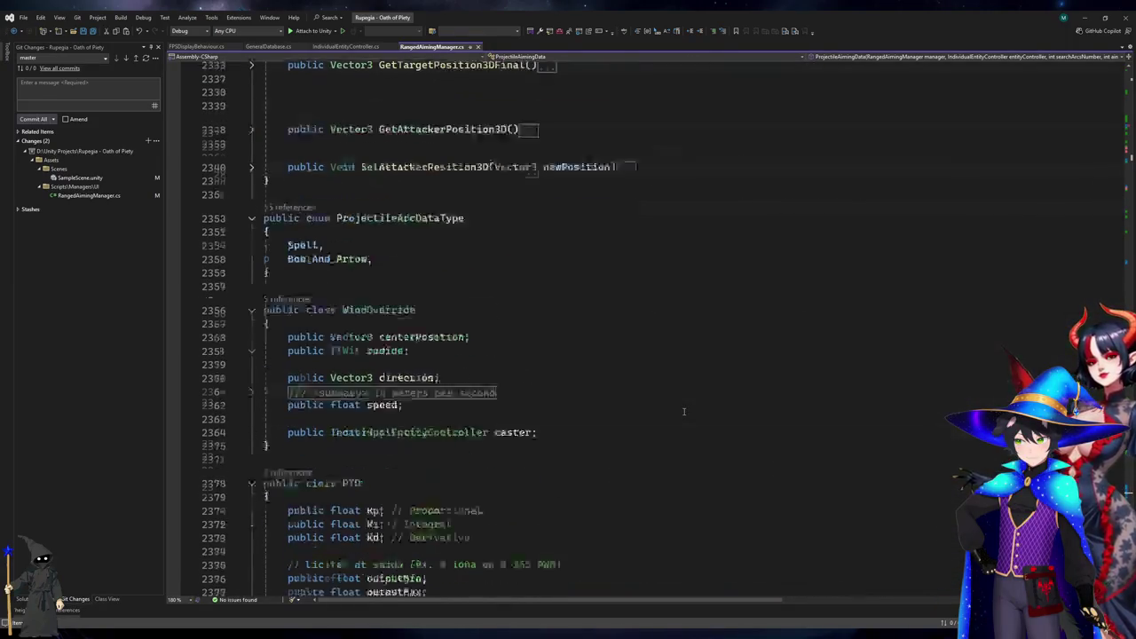
scroll(684, 411, "down", 20)
scroll(685, 444, "up", 20)
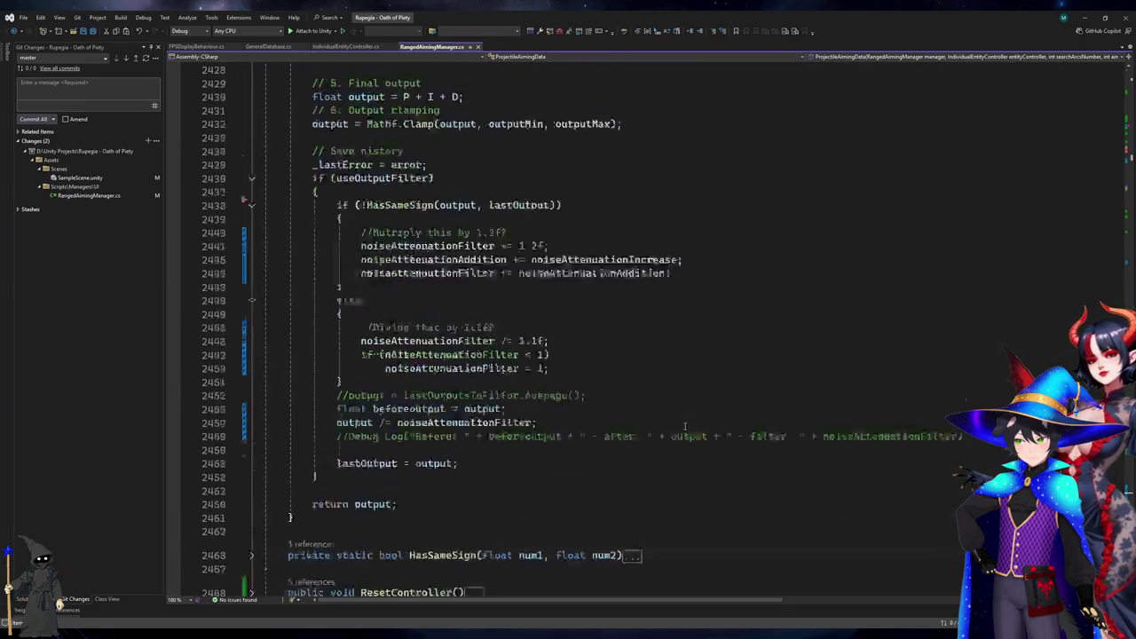
scroll(688, 471, "up", 20)
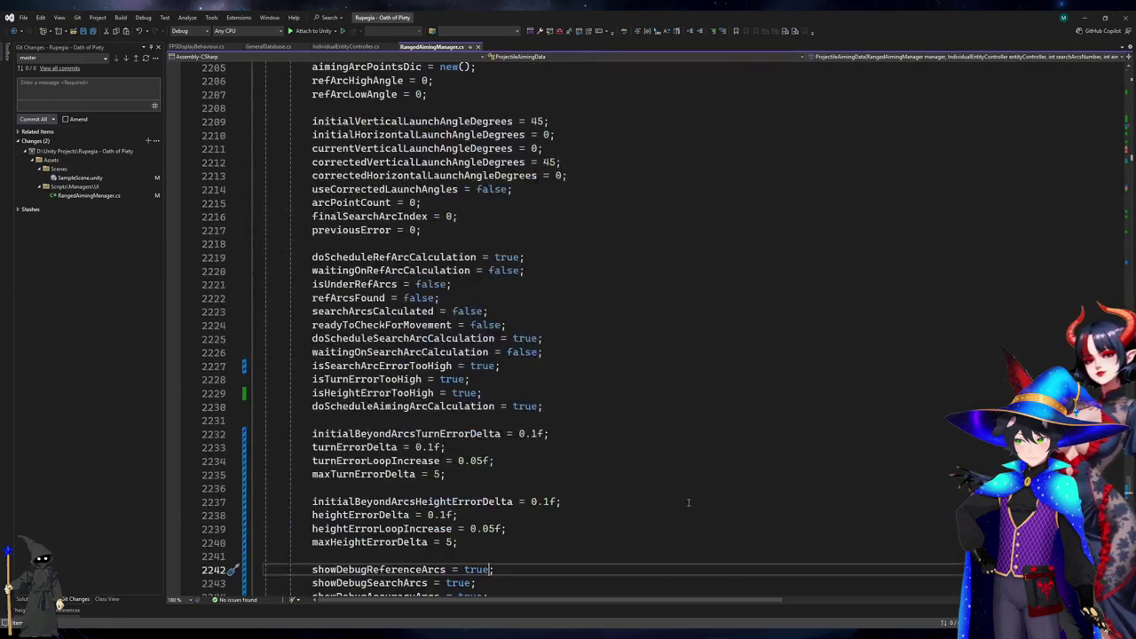
scroll(692, 502, "up", 20)
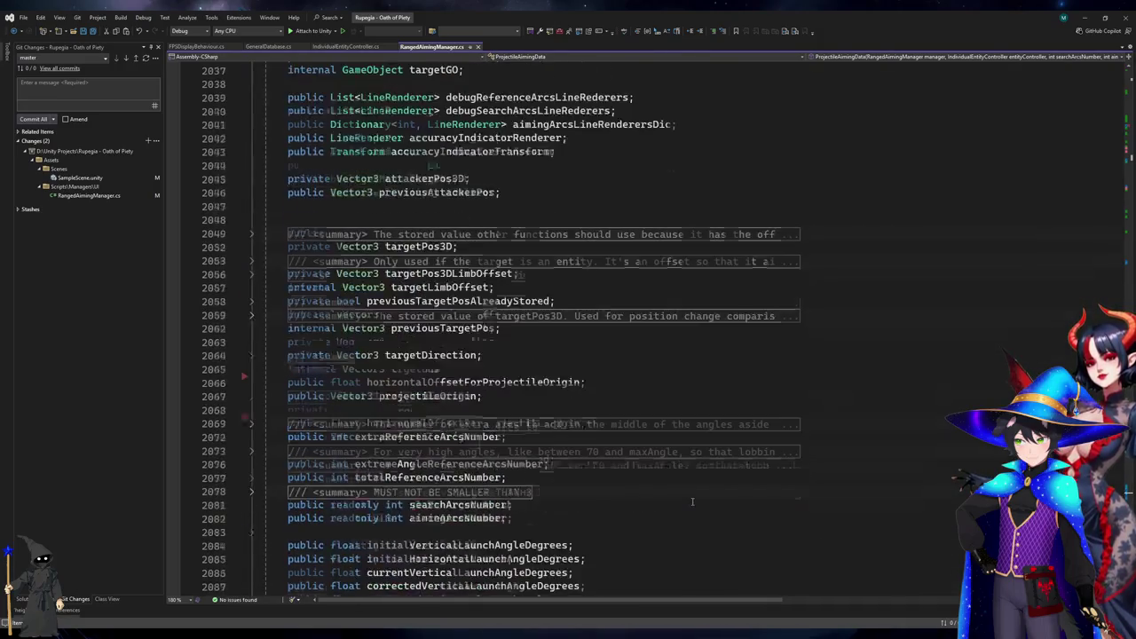
scroll(692, 502, "up", 20)
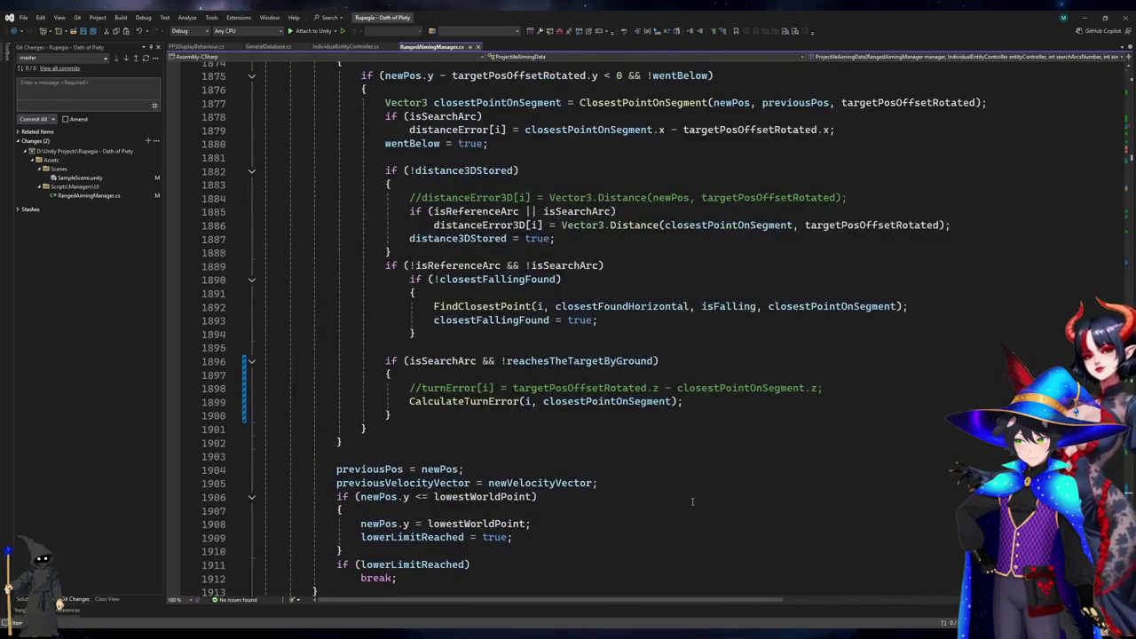
left_click(508, 296)
left_click(487, 306)
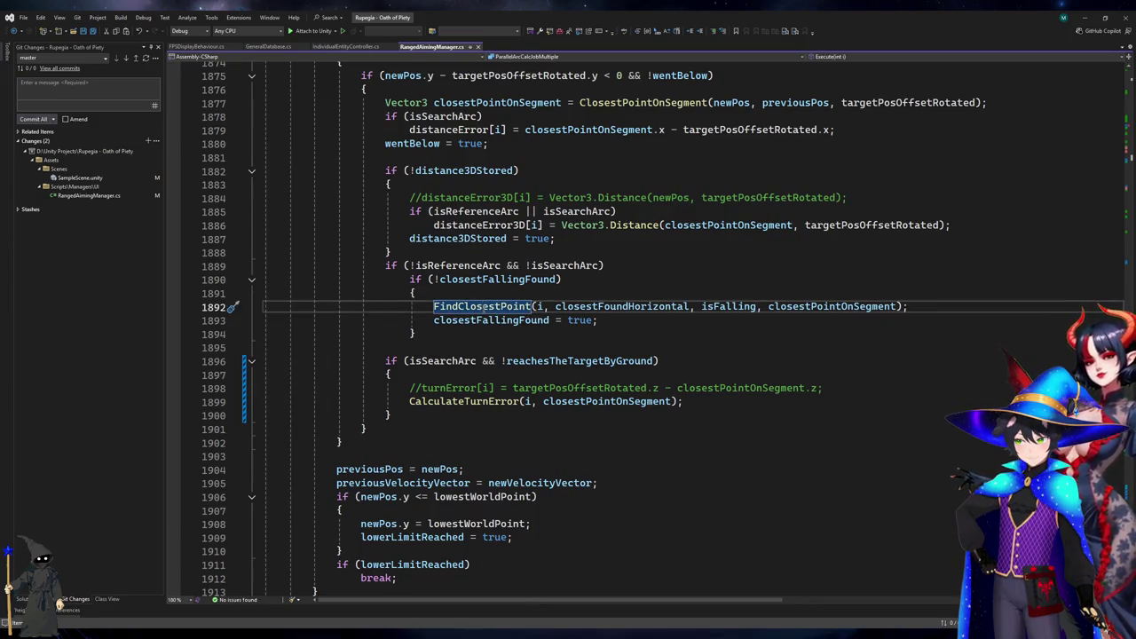
Inspect the horizontal target-reach analysis, reachesTheTargetByGround, and the closest-point checks.
scroll(485, 306, "up", 4)
scroll(484, 306, "up", 6)
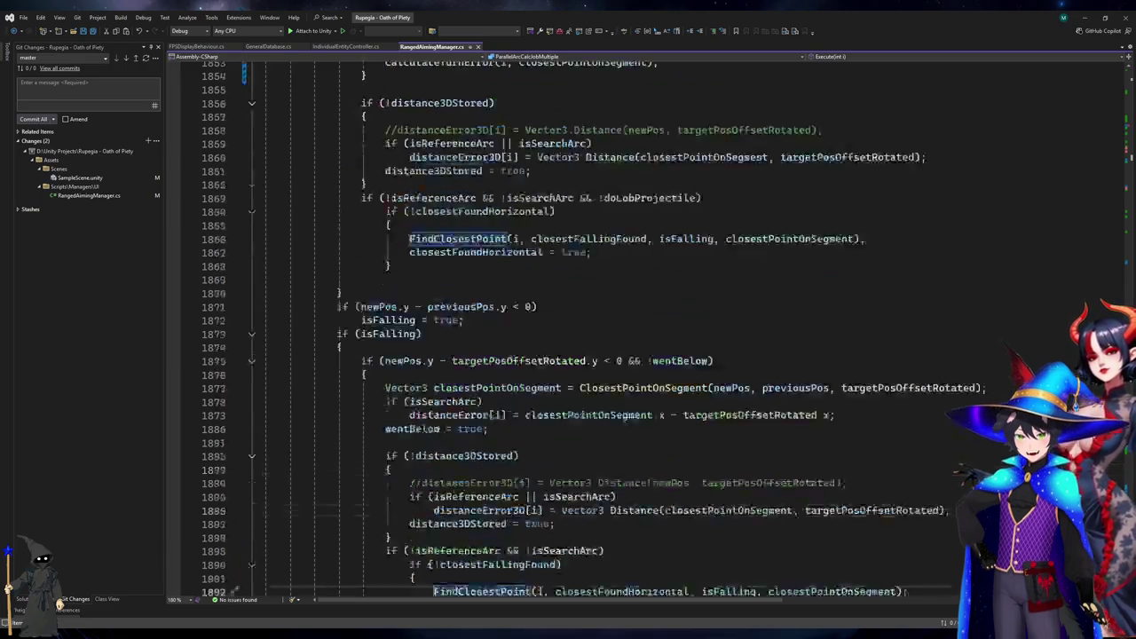
scroll(484, 318, "up", 5)
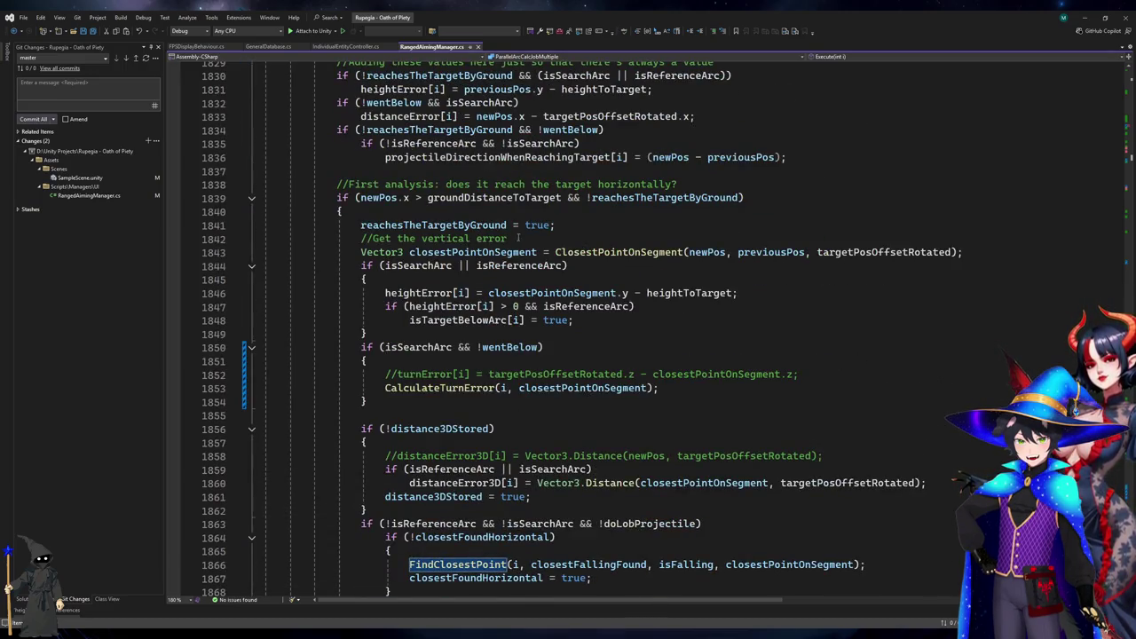
left_click(543, 184)
left_click(679, 197)
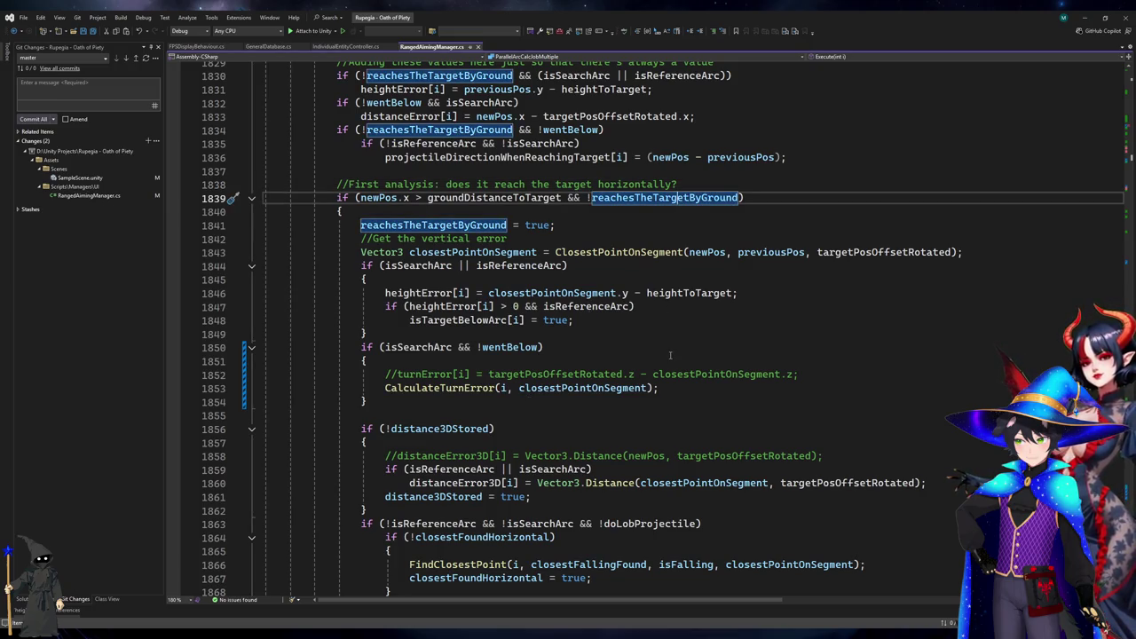
scroll(670, 355, "down", 6)
left_click(664, 268)
scroll(646, 437, "down", 7)
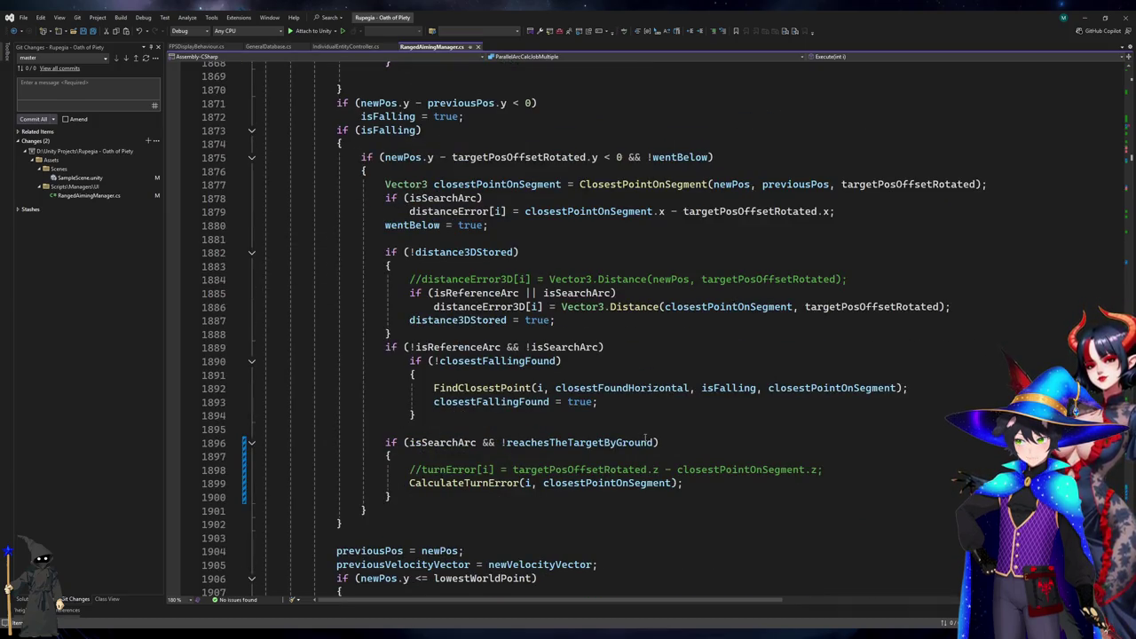
left_click(489, 388)
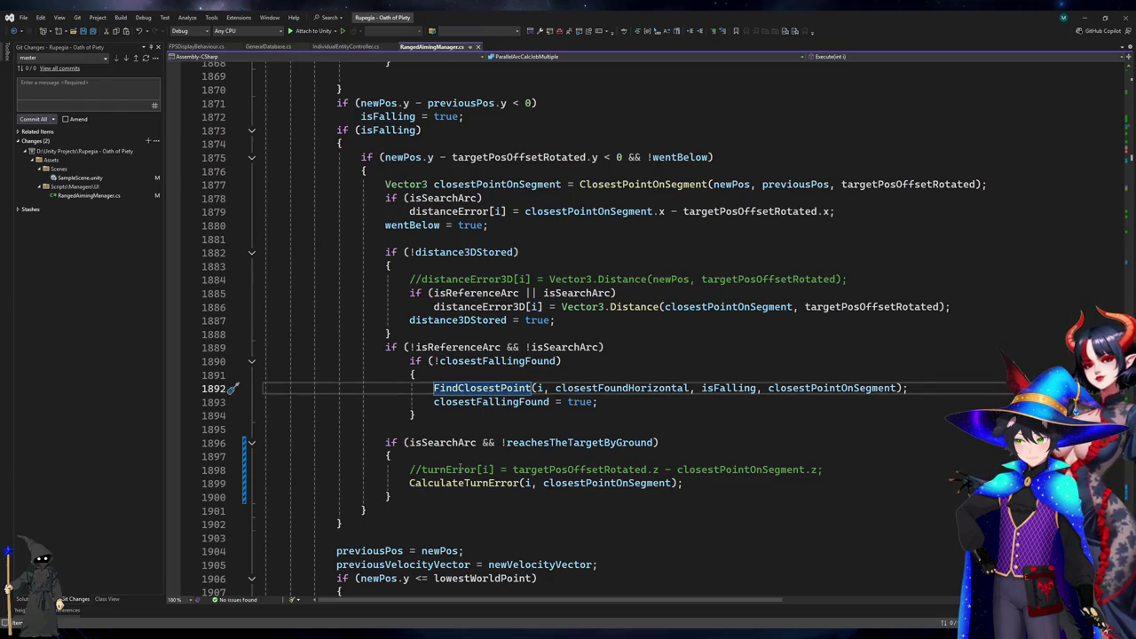
Find all references to doLobProjectile from line 1863.
scroll(463, 469, "up", 7)
left_click(646, 279)
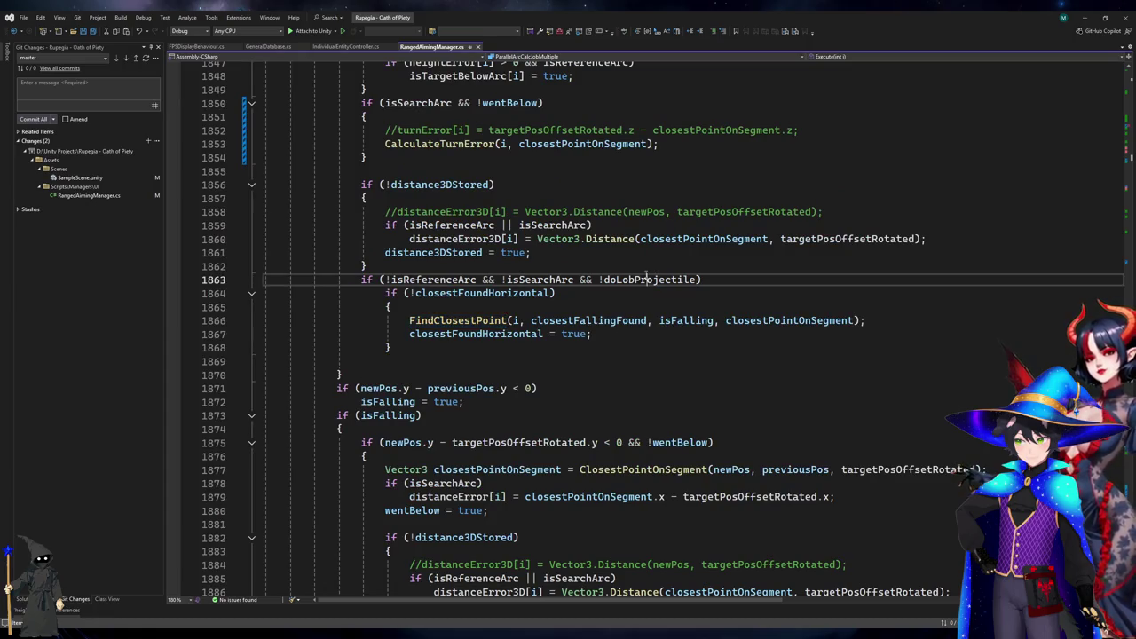
key("shift+F12")
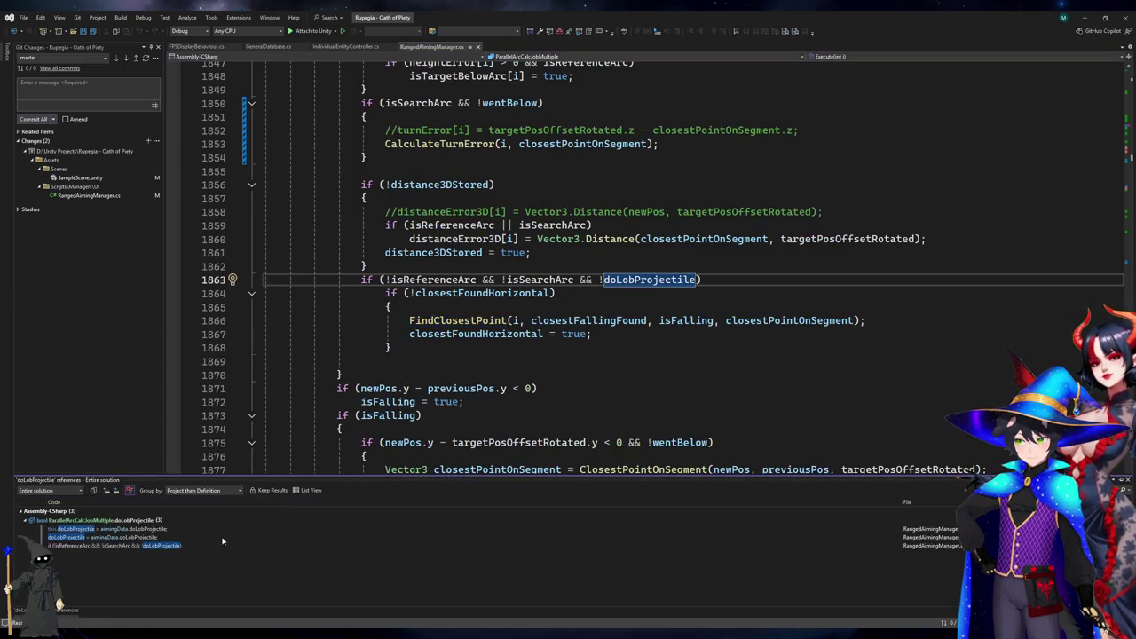
Trace doLobProjectile to the aiming data's field and list that field's references.
left_click(177, 538)
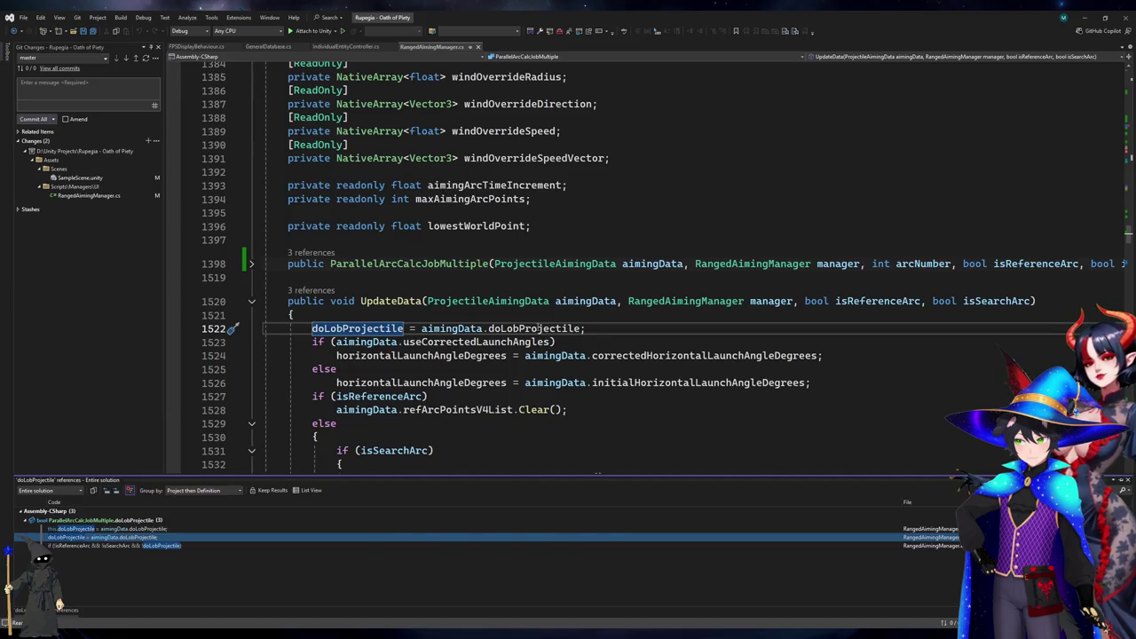
left_click(539, 329)
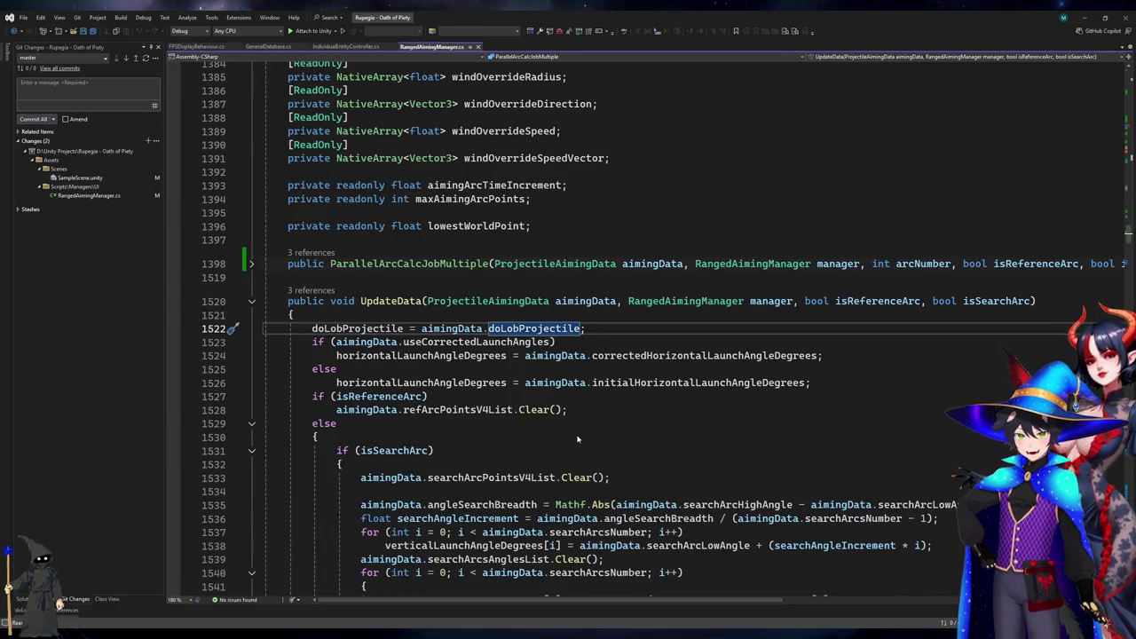
key("shift+F12")
Review the Lob_Spell true/false cases and the bow-and-arrow assignment on line 417, then close the list.
left_click(137, 539)
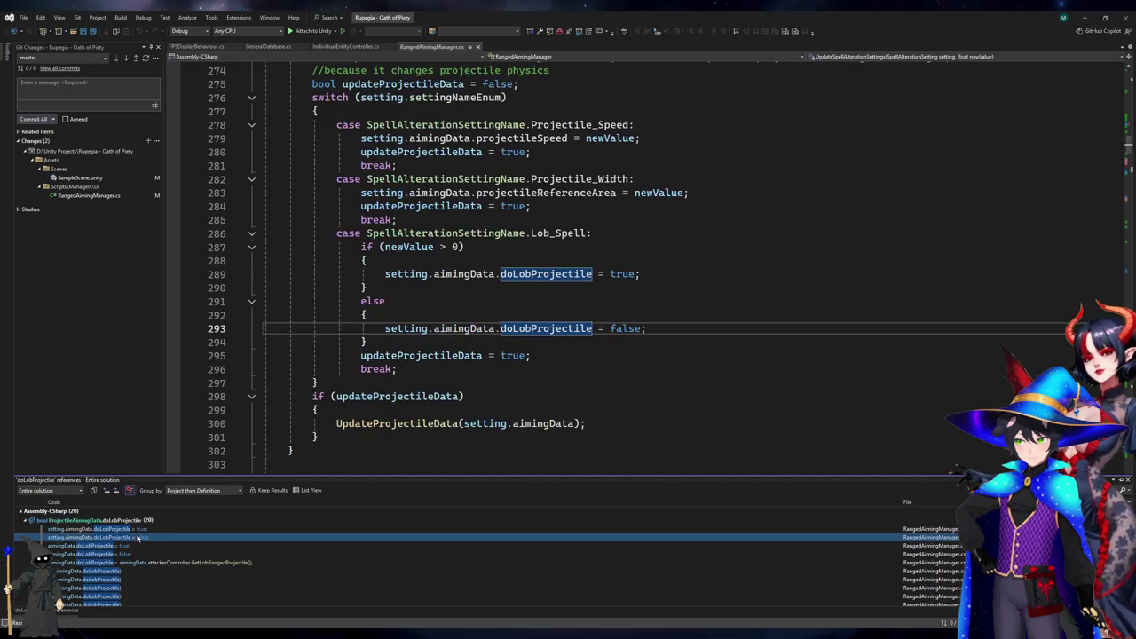
left_click(146, 531)
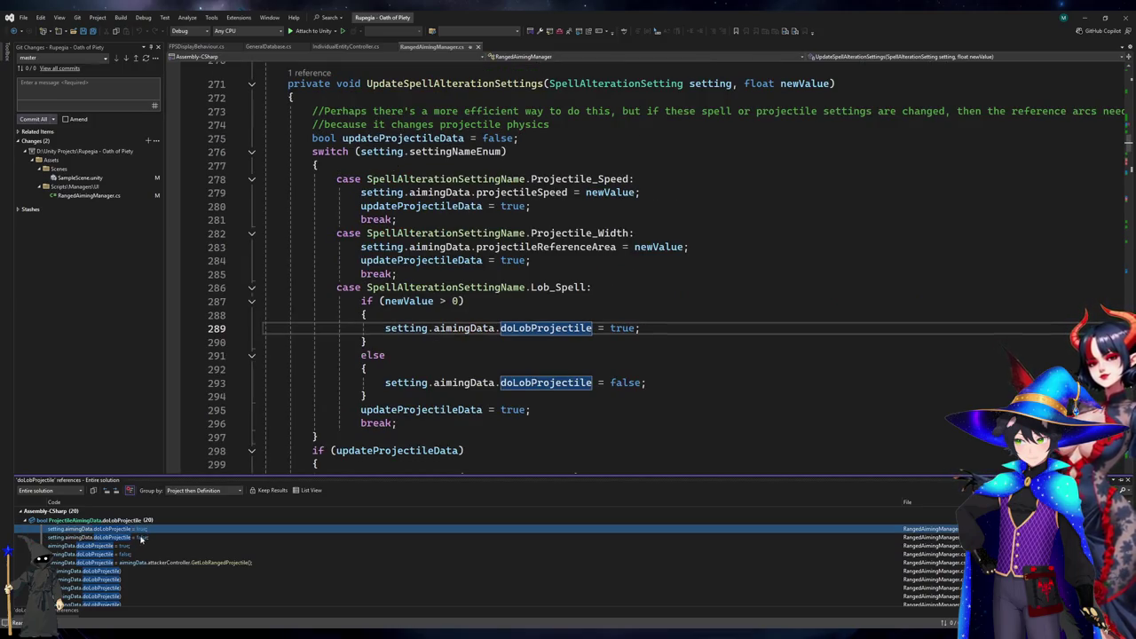
scroll(482, 352, "up", 2)
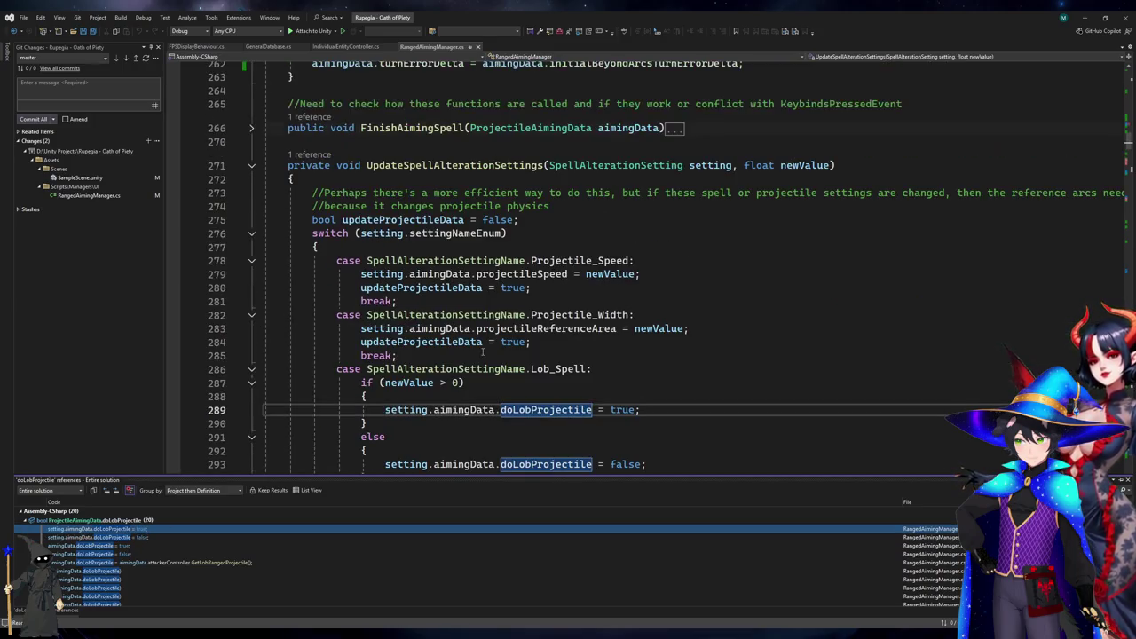
scroll(482, 352, "down", 2)
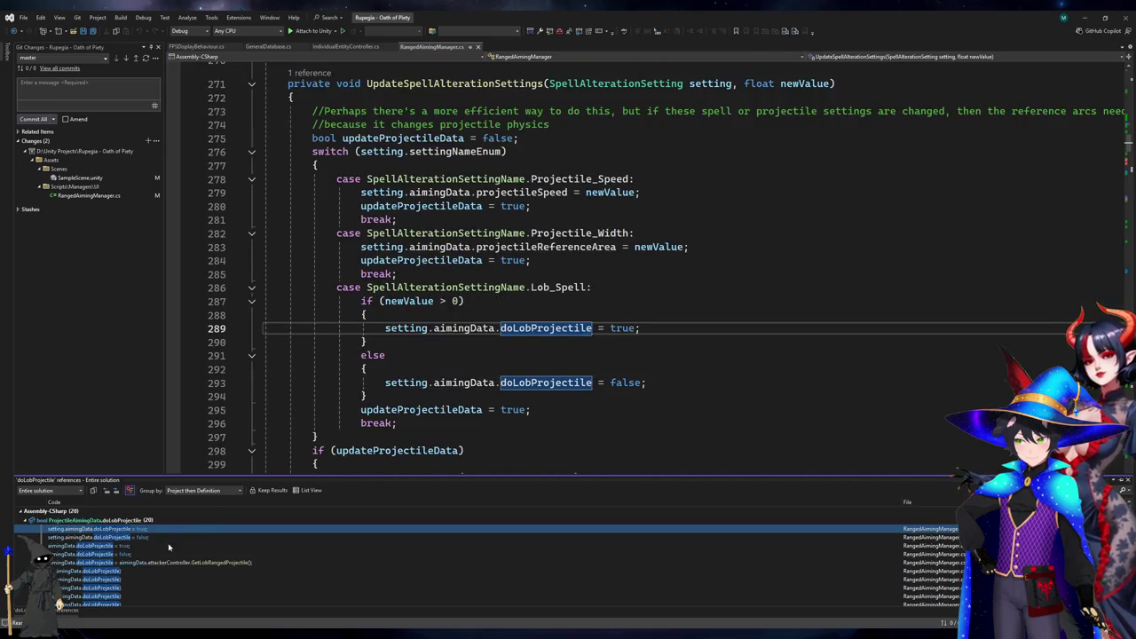
left_click(111, 547)
left_click(96, 555)
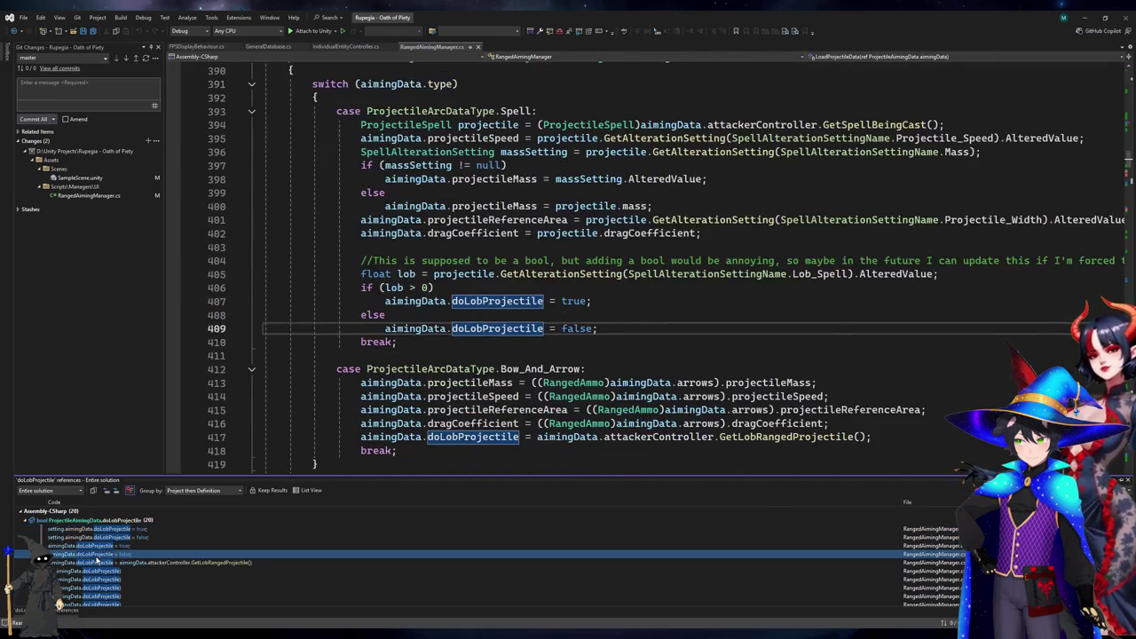
left_click(112, 564)
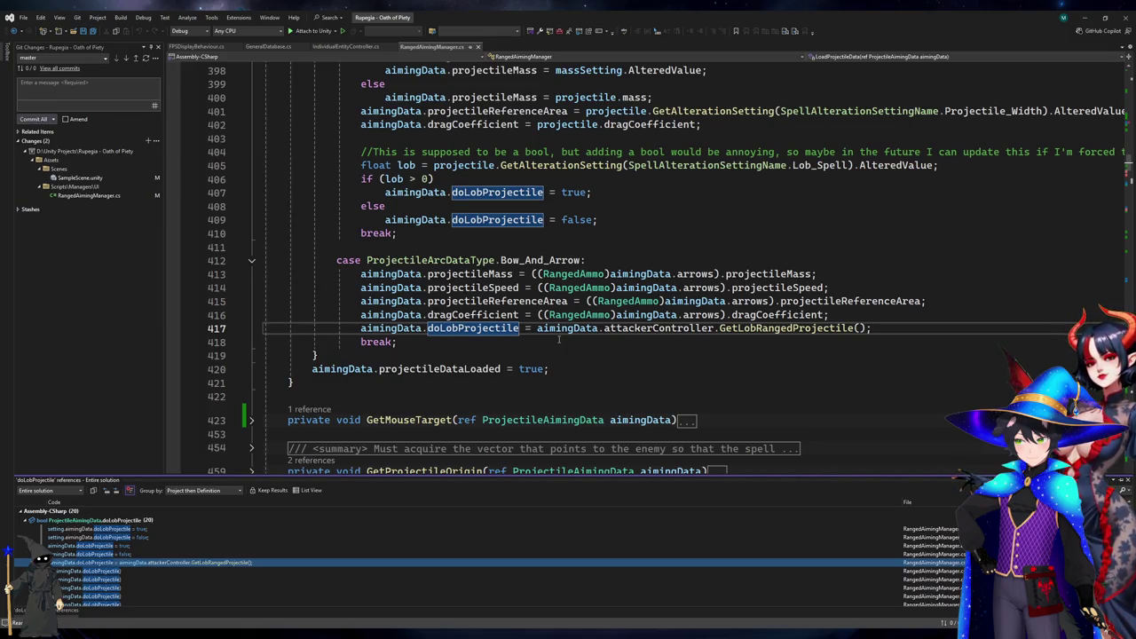
key("Escape")
scroll(604, 267, "down", 15)
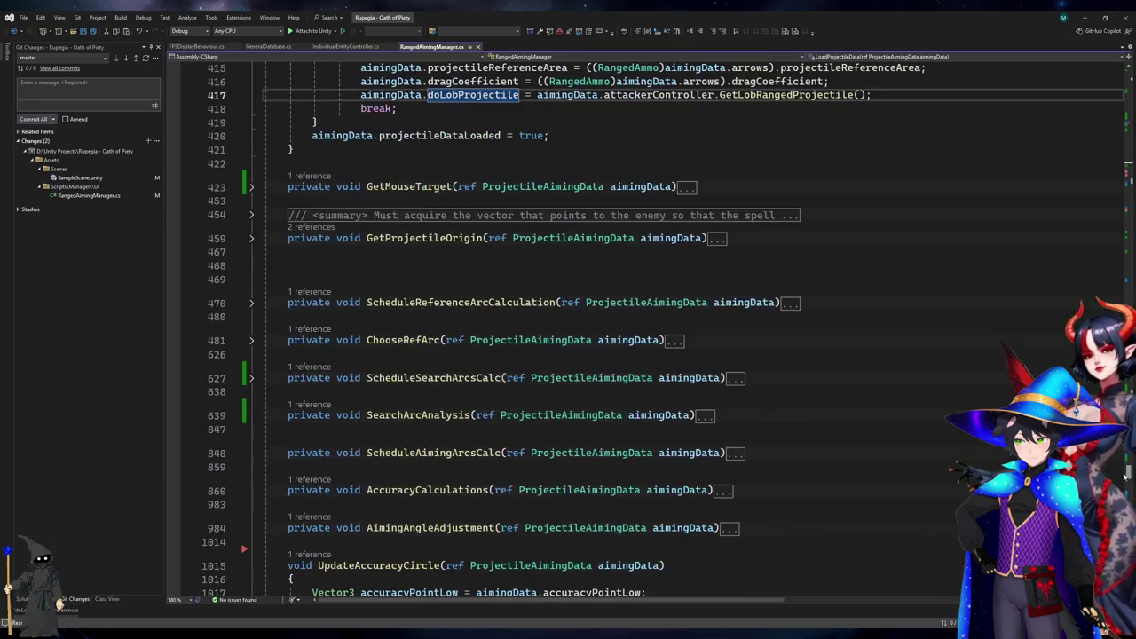
Review the falling-branch CalculateTurnError call and the turn-error condition on line 1850.
scroll(628, 347, "up", 20)
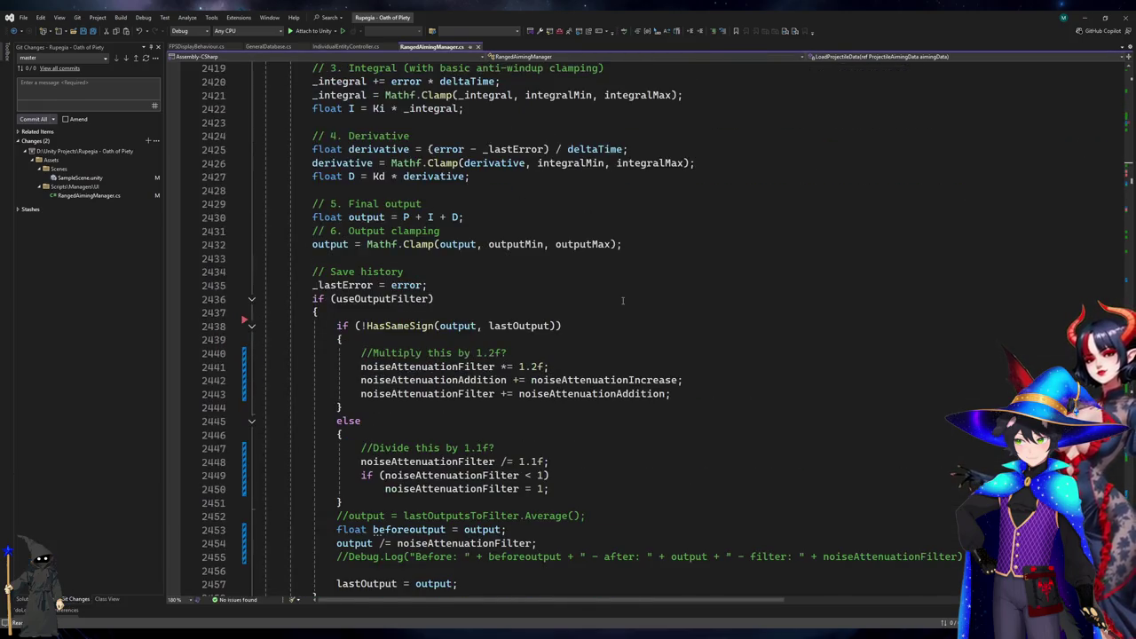
scroll(627, 347, "up", 20)
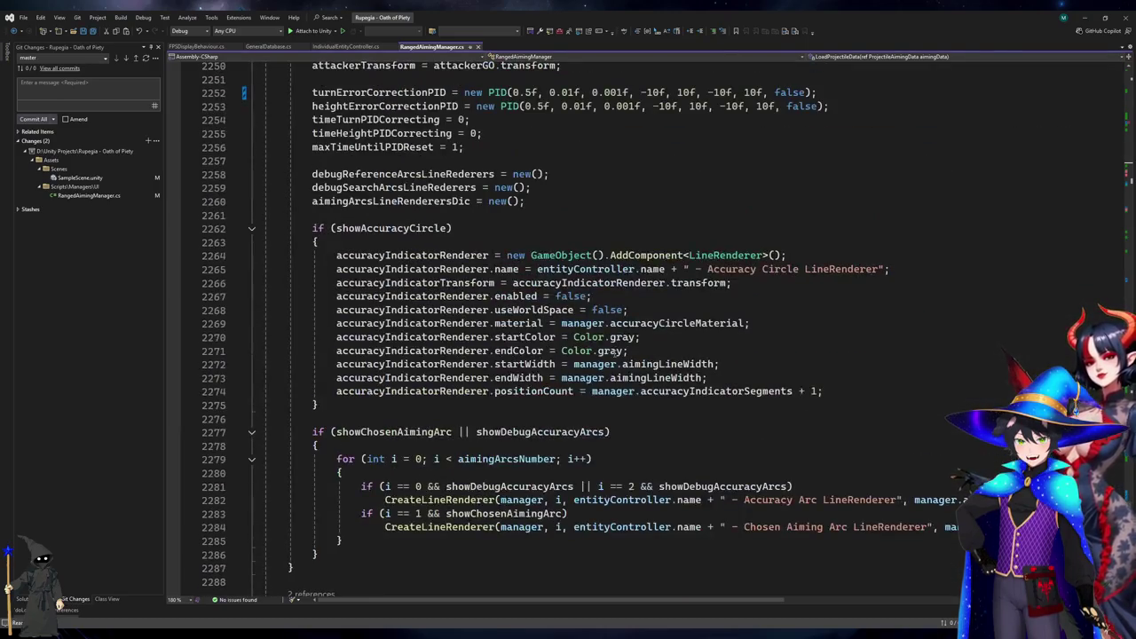
scroll(614, 354, "down", 5)
scroll(625, 473, "up", 20)
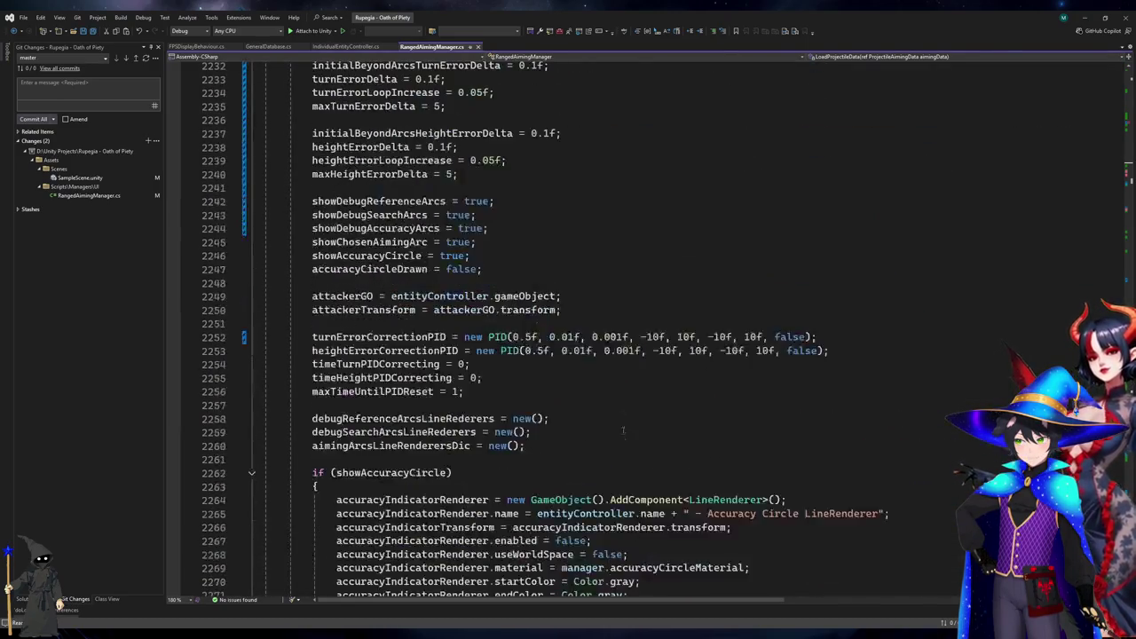
scroll(625, 472, "up", 20)
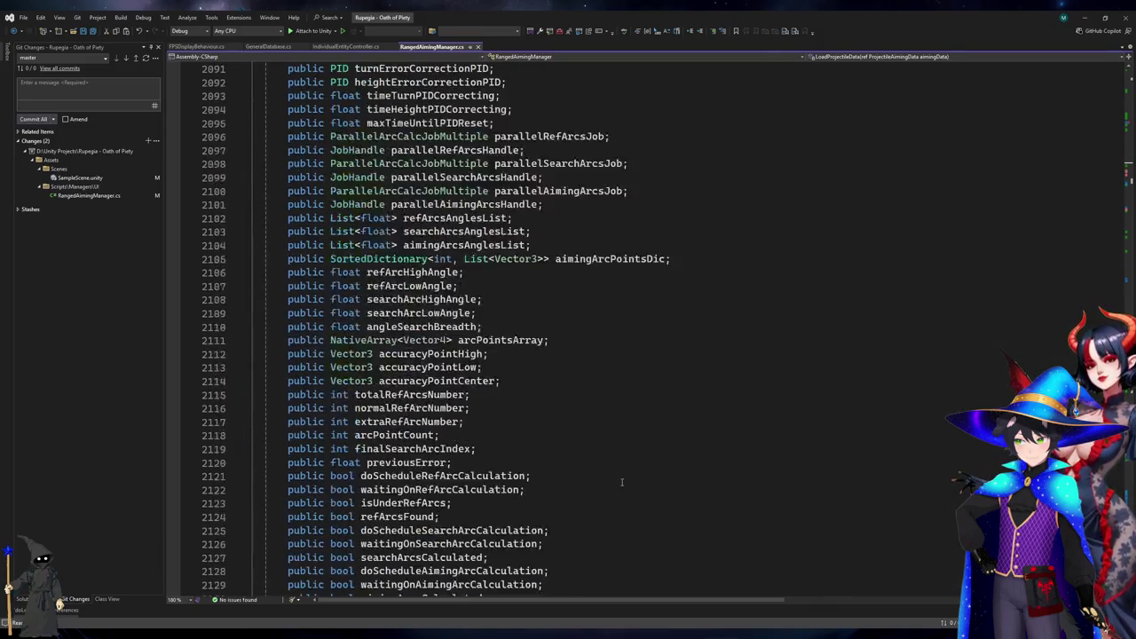
scroll(620, 493, "up", 20)
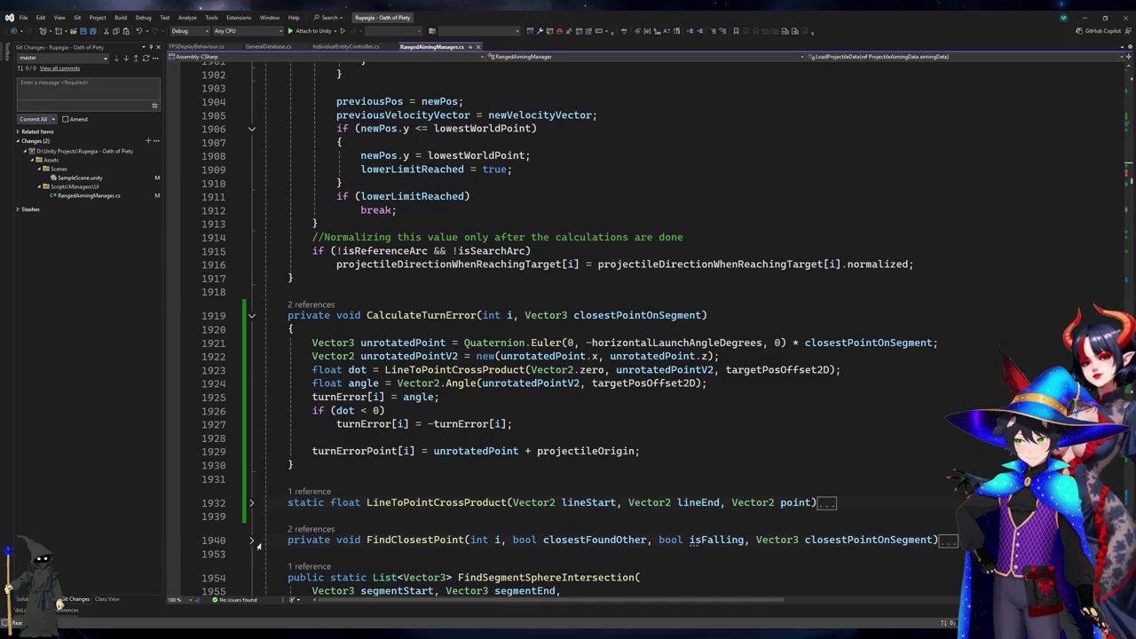
scroll(497, 371, "up", 8)
left_click(435, 360)
scroll(437, 363, "up", 7)
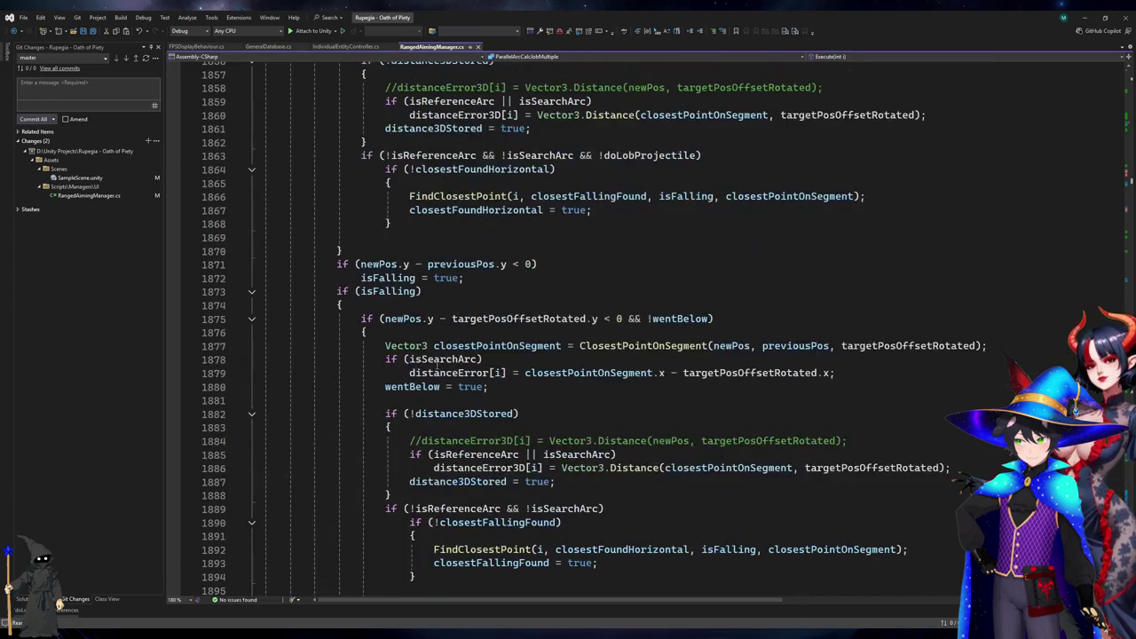
scroll(437, 363, "down", 8)
scroll(437, 362, "up", 12)
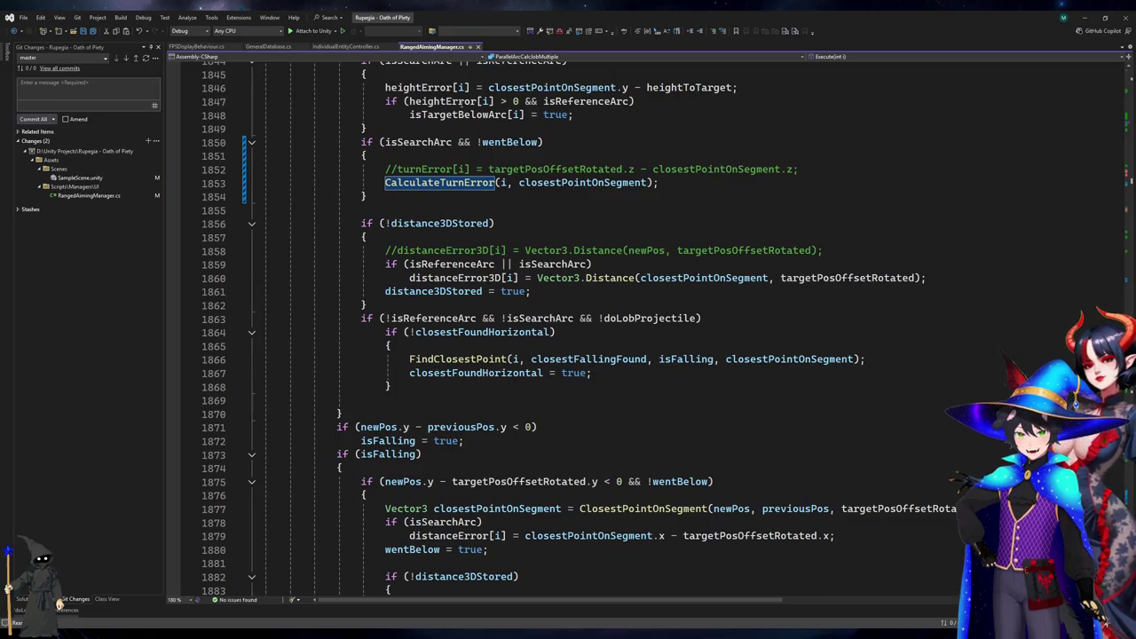
left_click(543, 142)
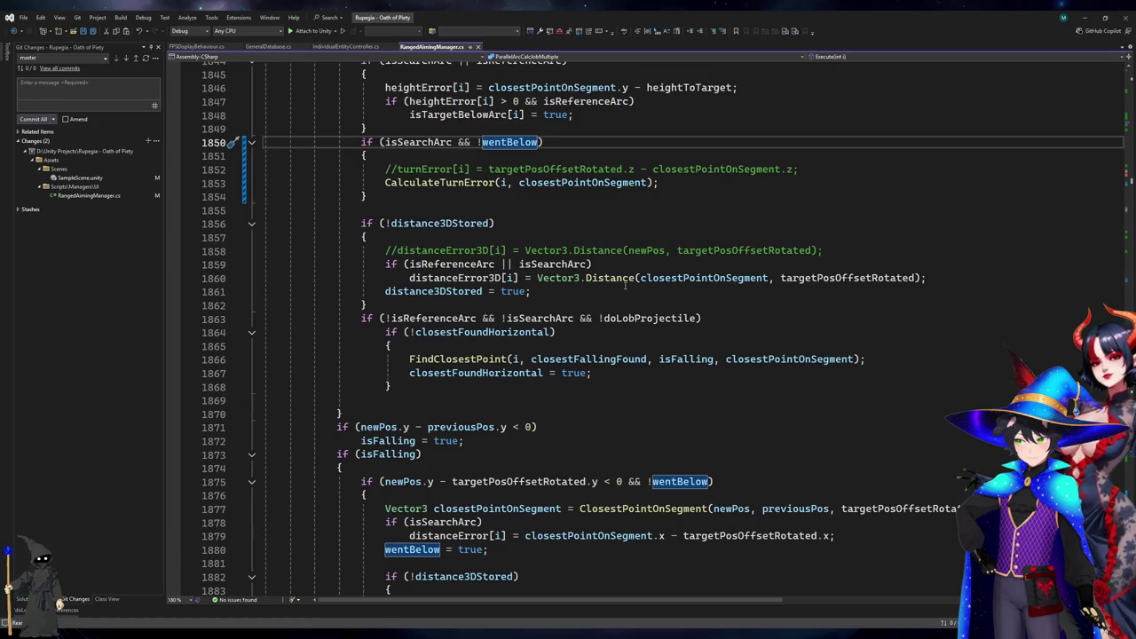
Copy ' && !doLobProjectile' from line 1863 into line 1850's condition after wentBelow.
left_click(577, 318)
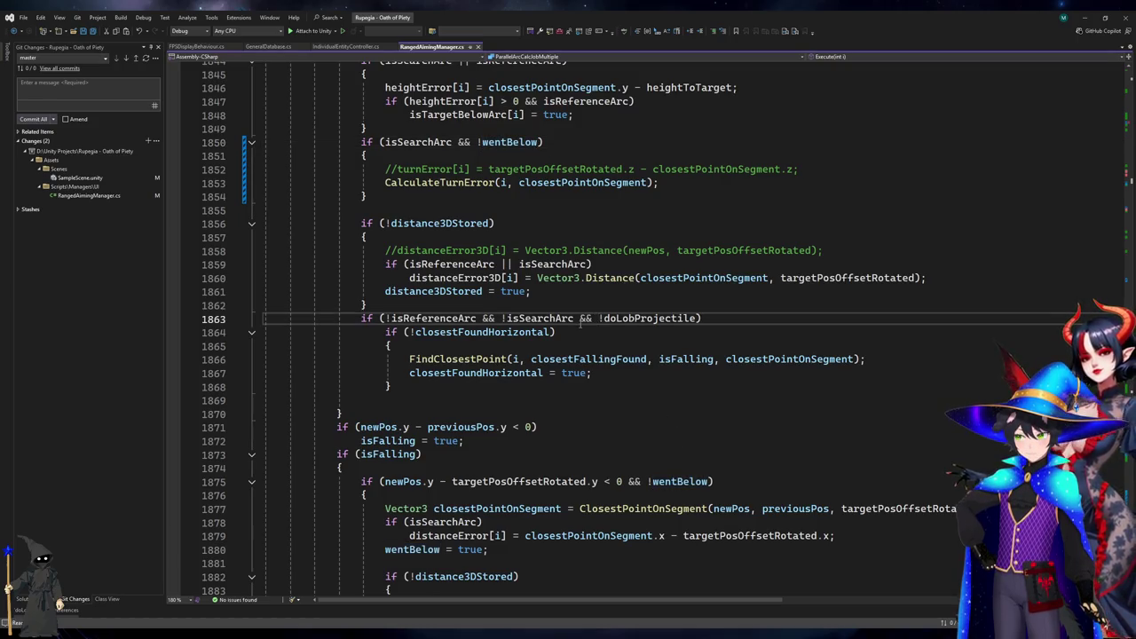
left_click_drag(576, 318, 698, 318)
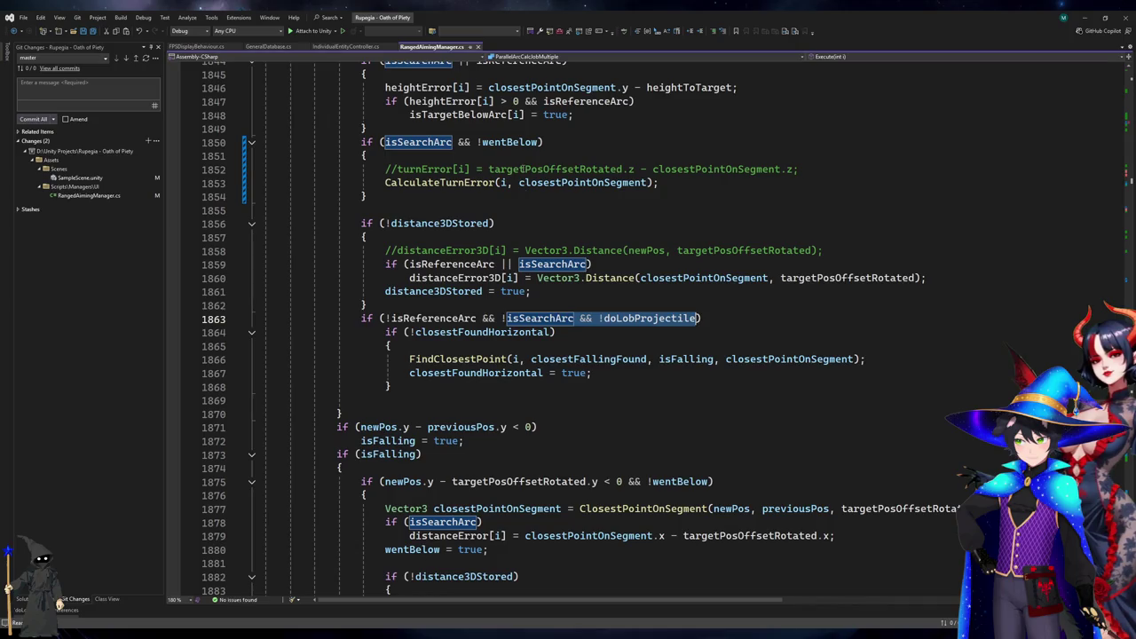
key("ctrl+c")
left_click(540, 142)
key("ctrl+v")
scroll(617, 246, "up", 5)
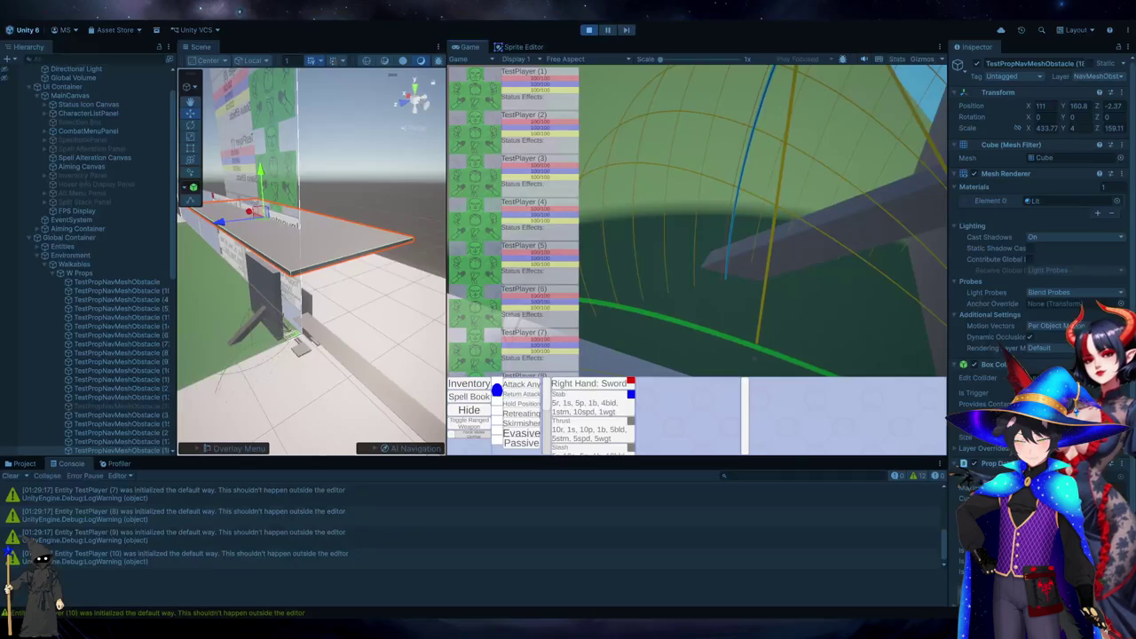
left_click(1085, 18)
Toggle Play mode, glance at the browser, and come back to Unity.
left_click(586, 32)
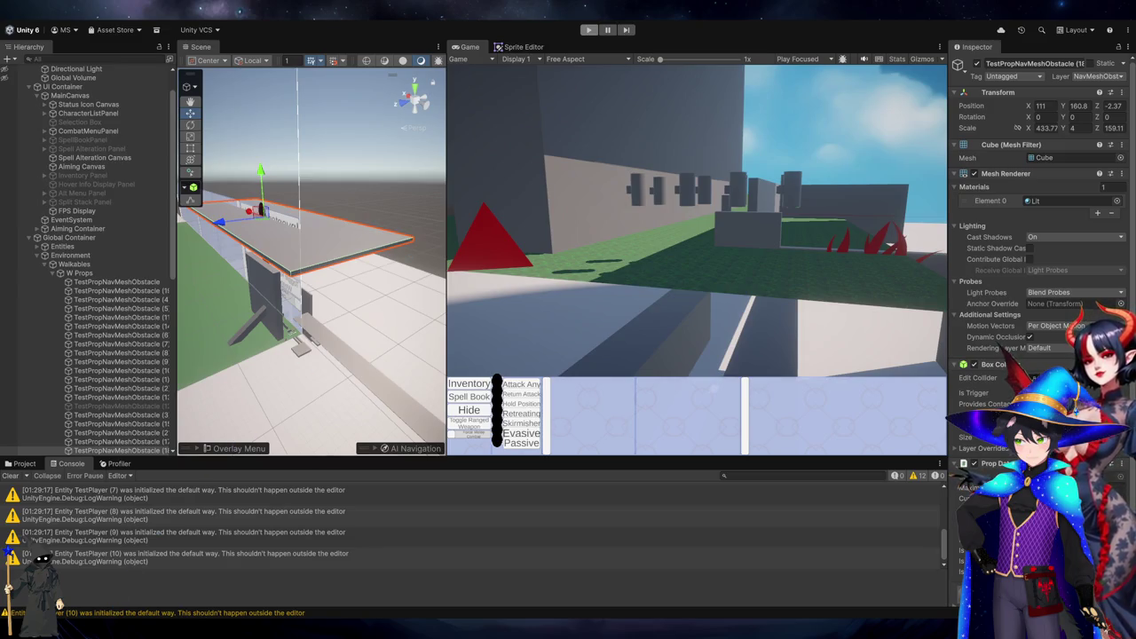
key("alt+Tab")
key("alt+Tab")
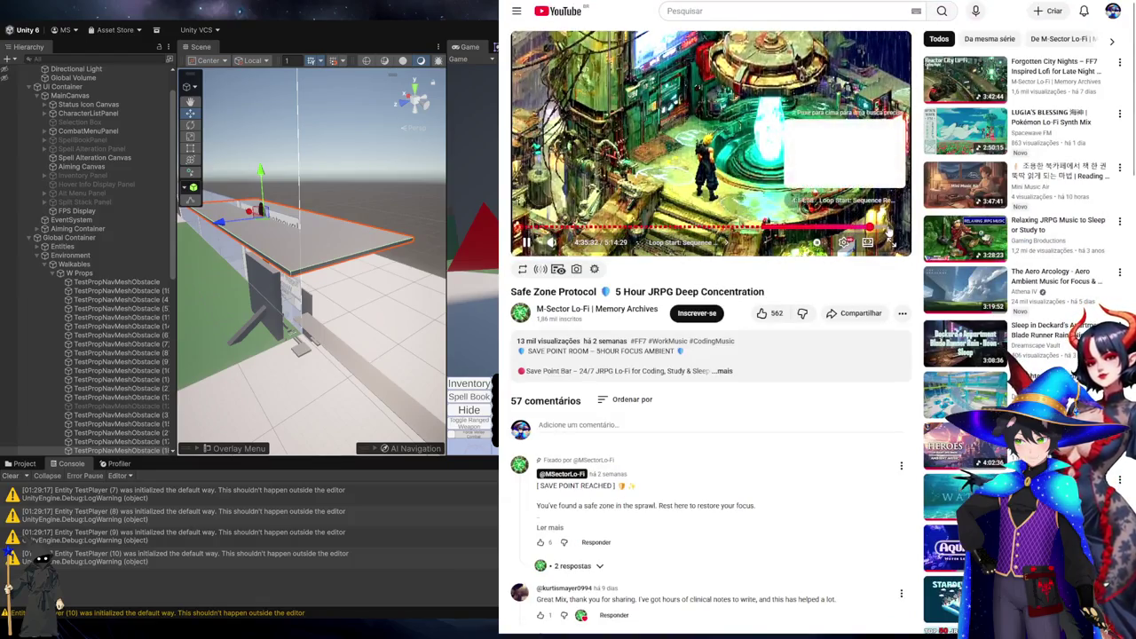
key("alt+Tab")
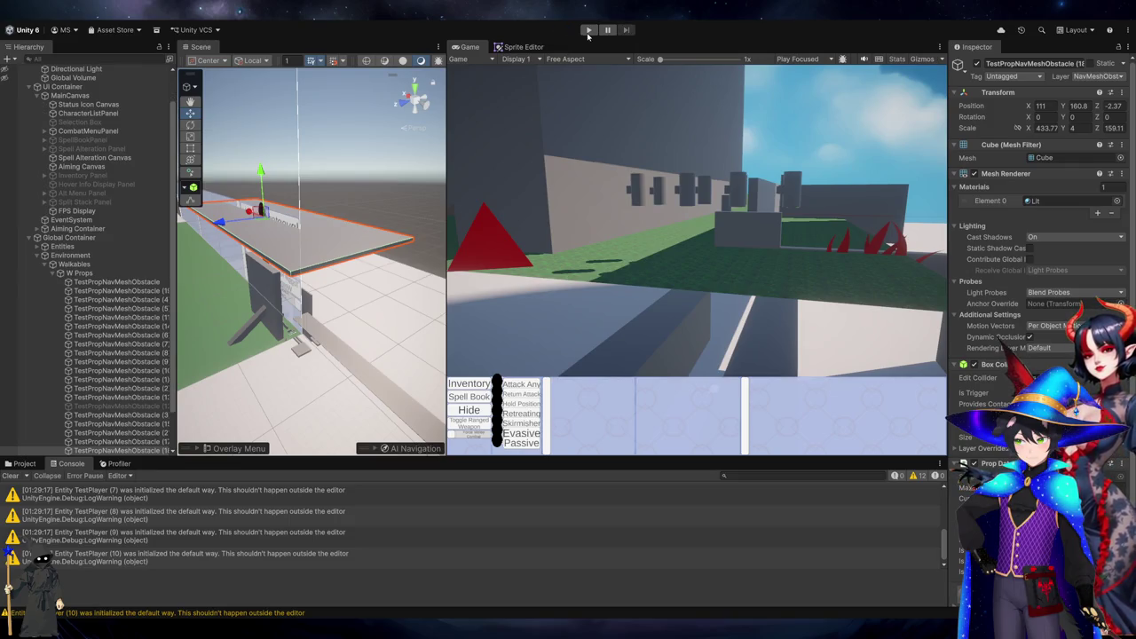
Play-test the yellow and blue aiming arcs around the wall, then return to Visual Studio.
left_click(588, 32)
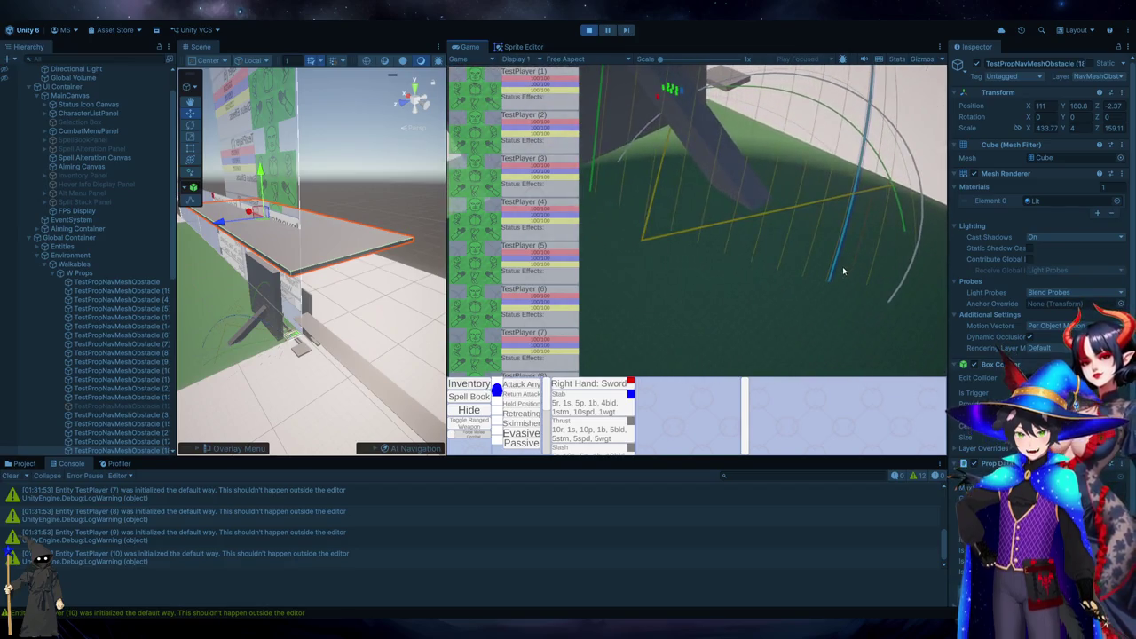
key("alt+Tab")
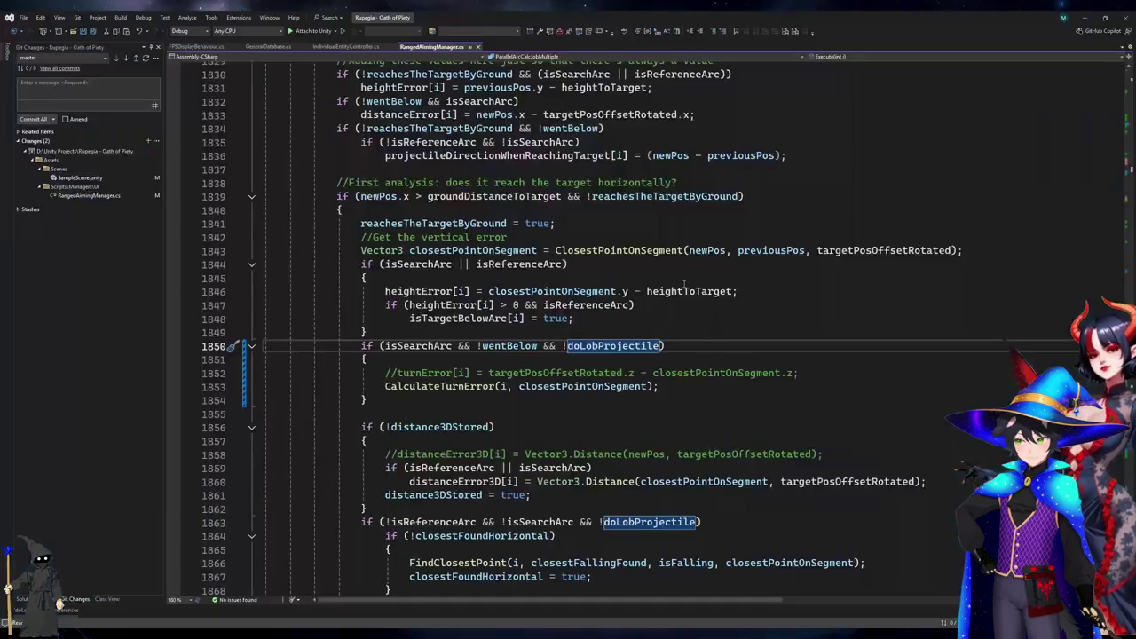
Scroll to the SearchArcAnalysis method and expand its collapsed body.
scroll(616, 328, "up", 5)
scroll(615, 329, "up", 10)
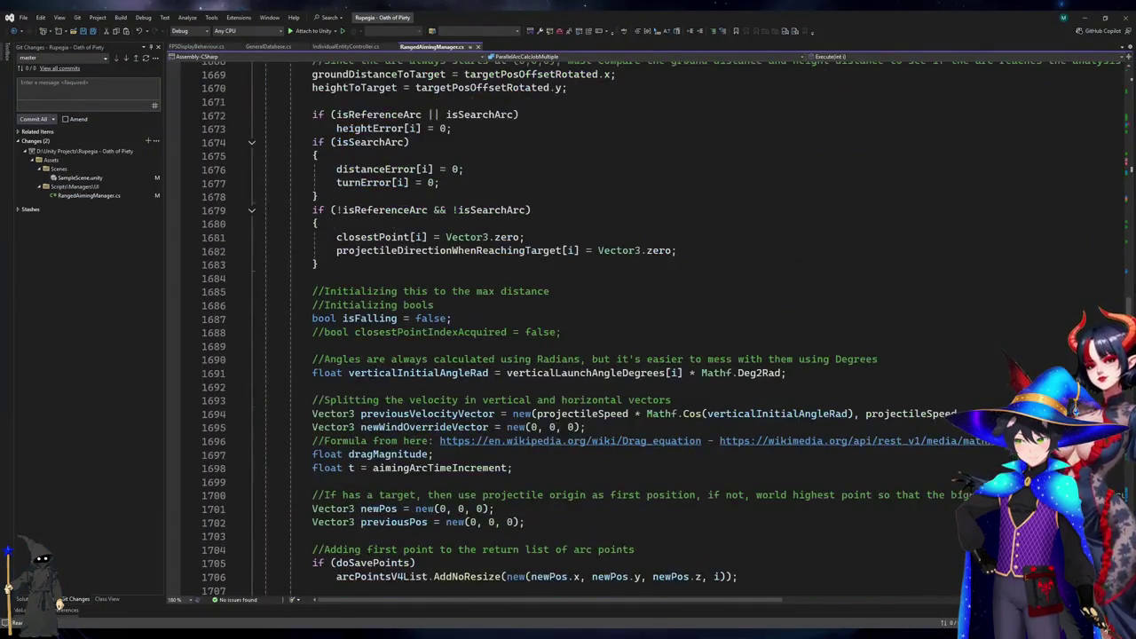
mouse_move(550, 291)
left_mouse_down()
mouse_move(313, 278)
mouse_move(336, 178)
left_mouse_up()
left_click(317, 264)
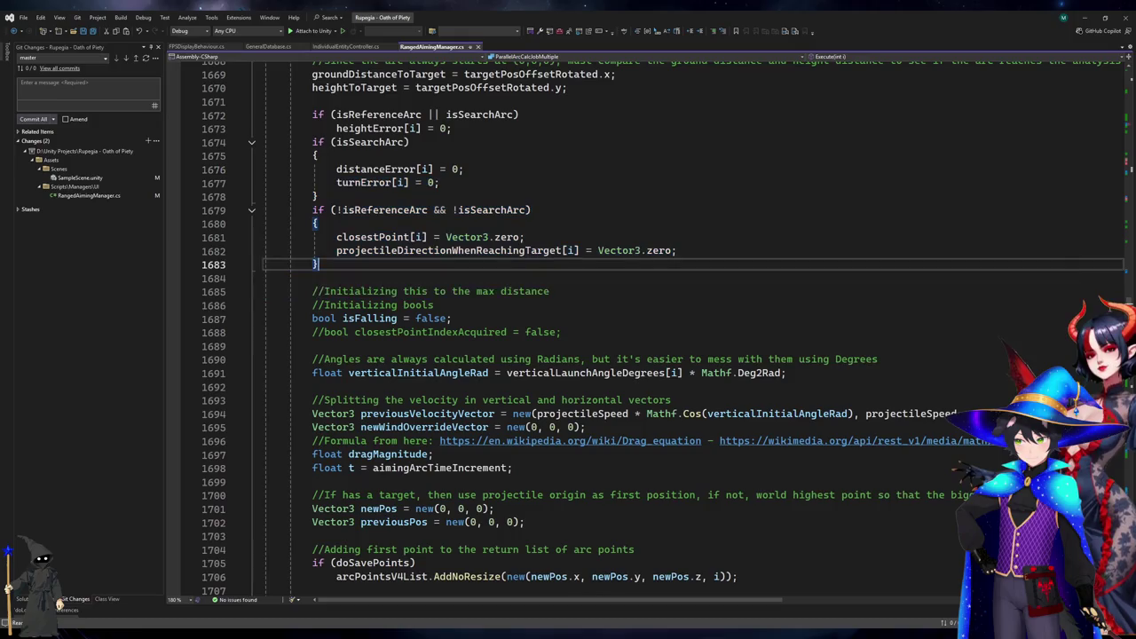
scroll(557, 363, "up", 20)
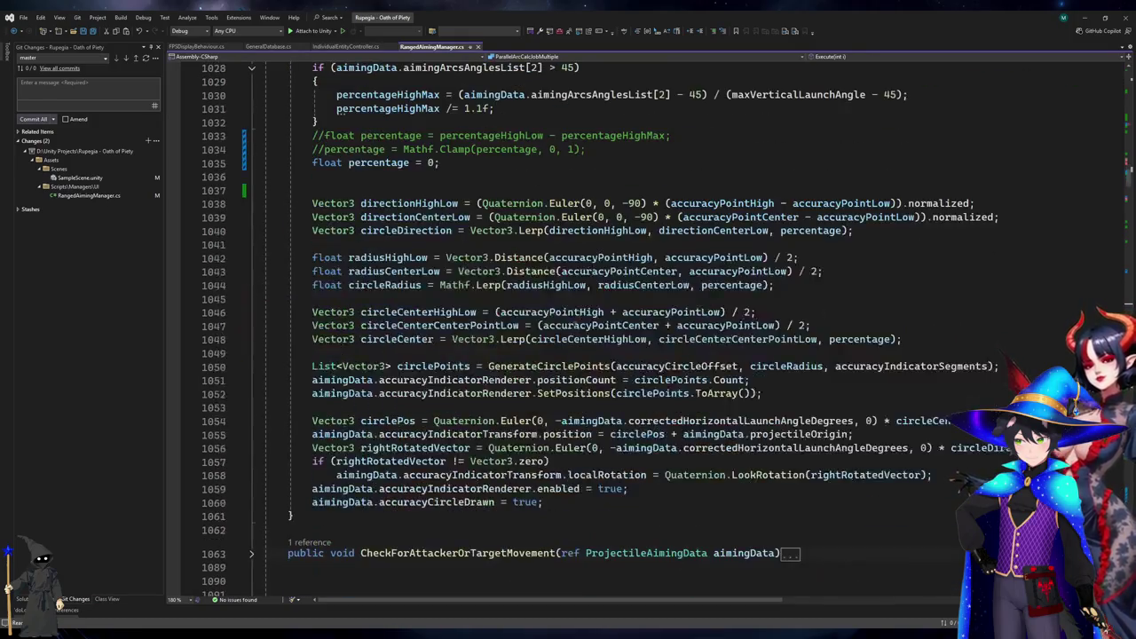
scroll(558, 362, "up", 5)
scroll(558, 363, "down", 8)
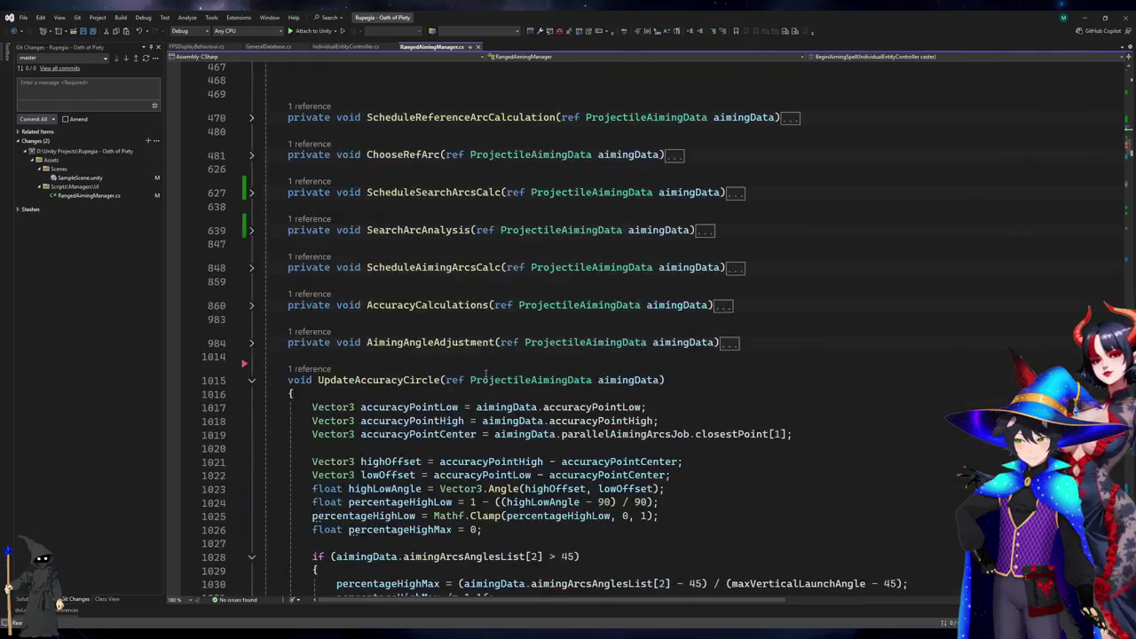
left_click(251, 230)
scroll(582, 299, "down", 20)
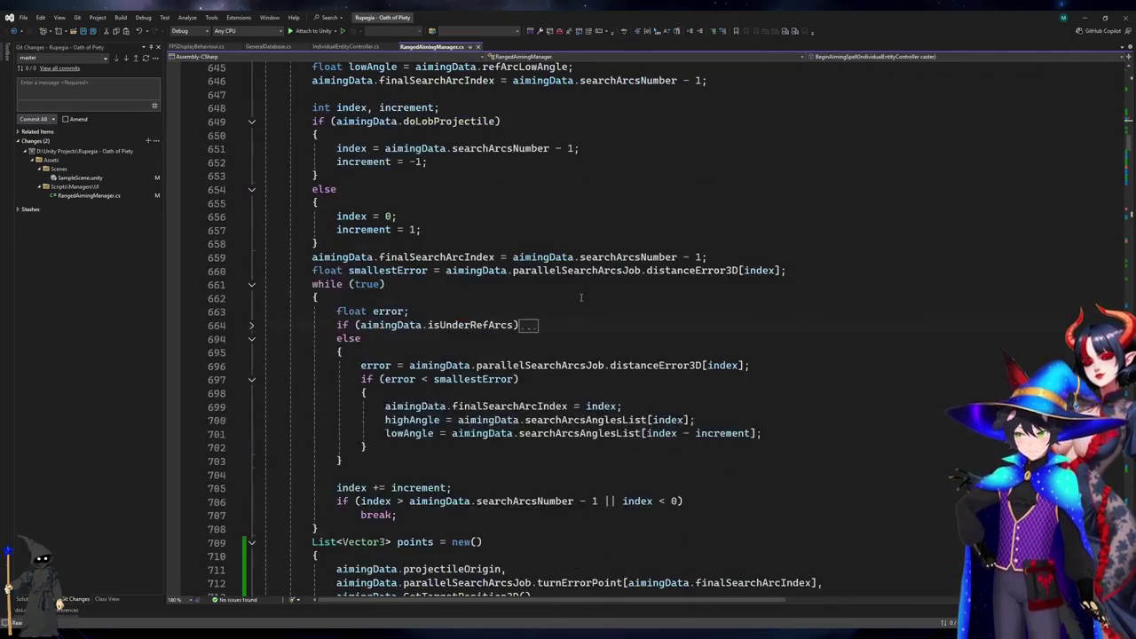
scroll(582, 299, "up", 3)
Add Debug.Log(turnError); after line 719, then run the game in Unity.
left_click(582, 300)
left_click(632, 312)
key("Return")
type("De")
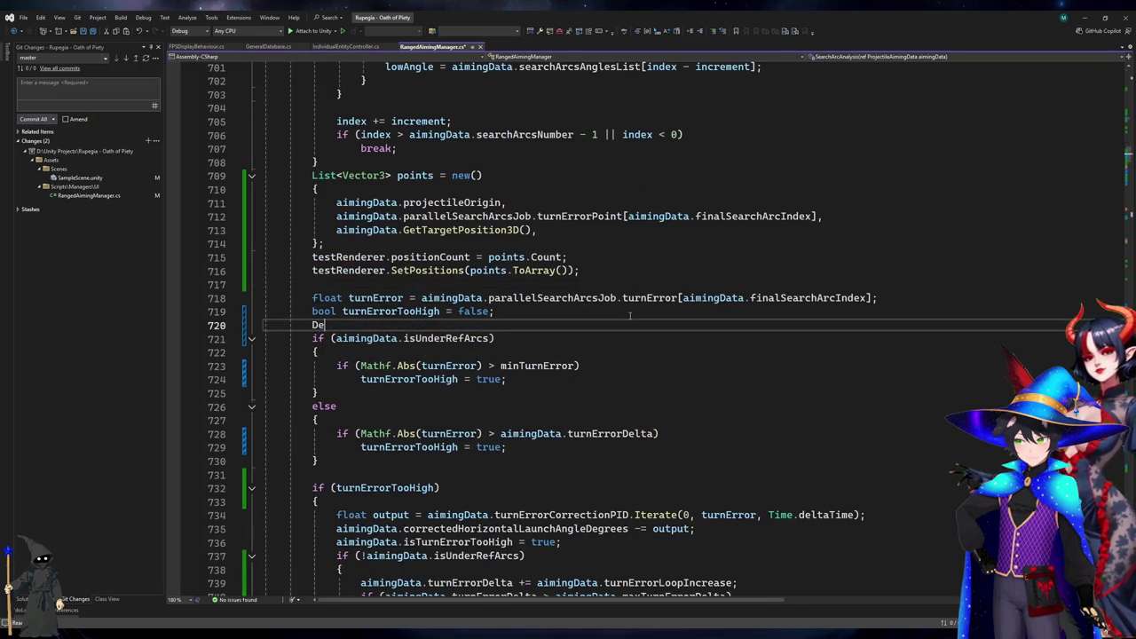
type("bug.Log(turnError);")
key("alt+Tab")
key("ctrl+p")
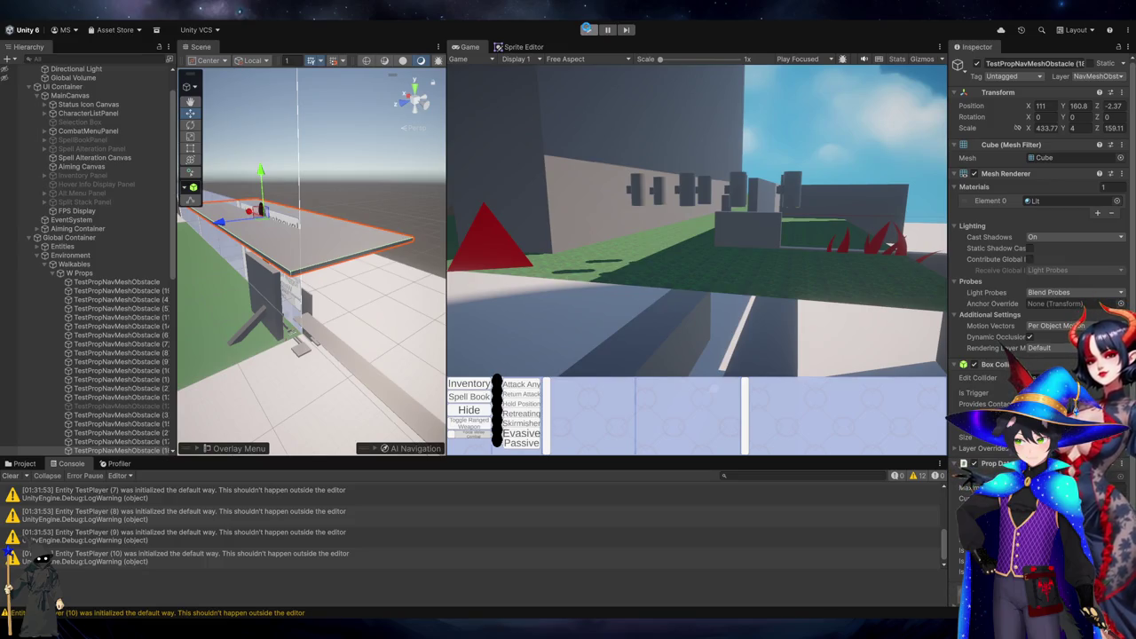
Restart play mode, then open the logged turnError entry's source line from the Console.
left_click(587, 29)
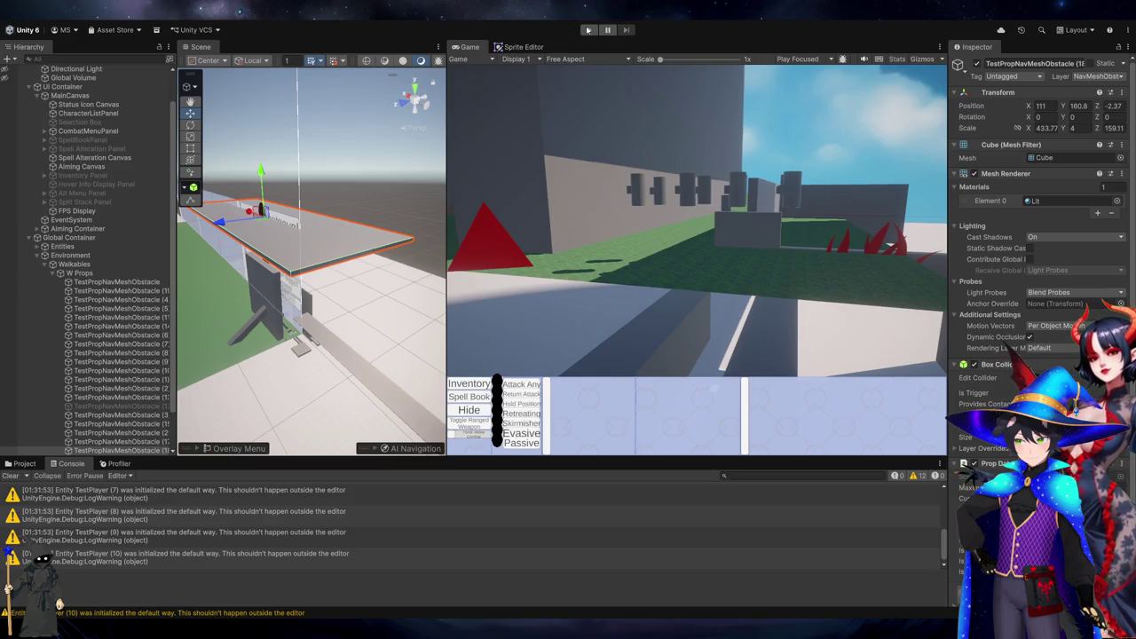
left_click(587, 29)
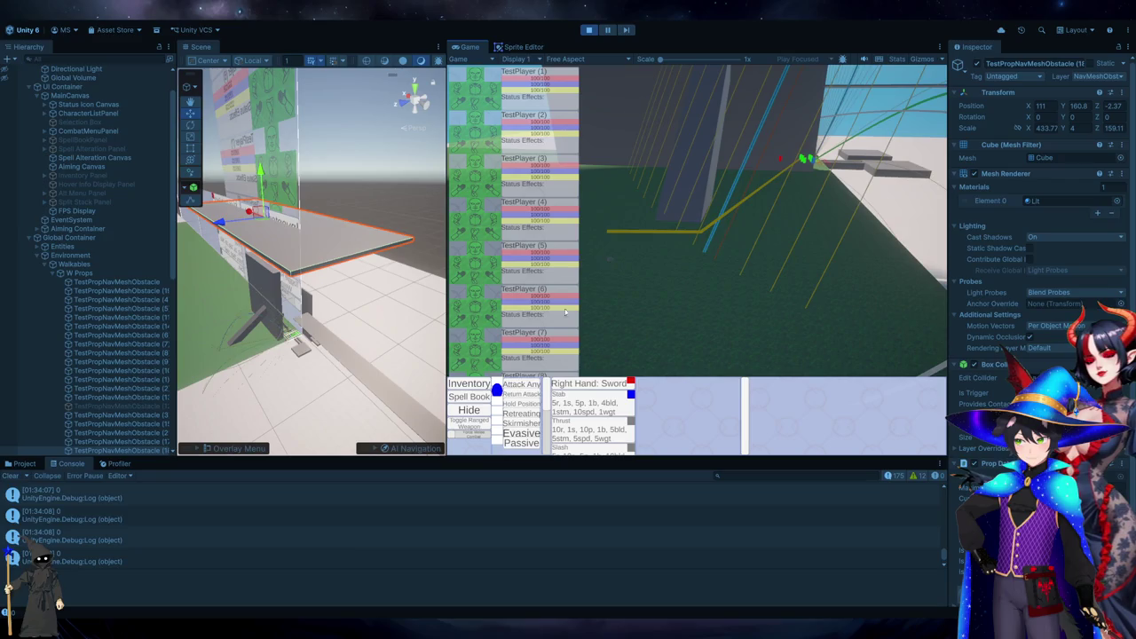
double_click(115, 566)
List all turnError references and step through them to CalculateTurnError's turnError[i] = angle assignment.
left_click(636, 298)
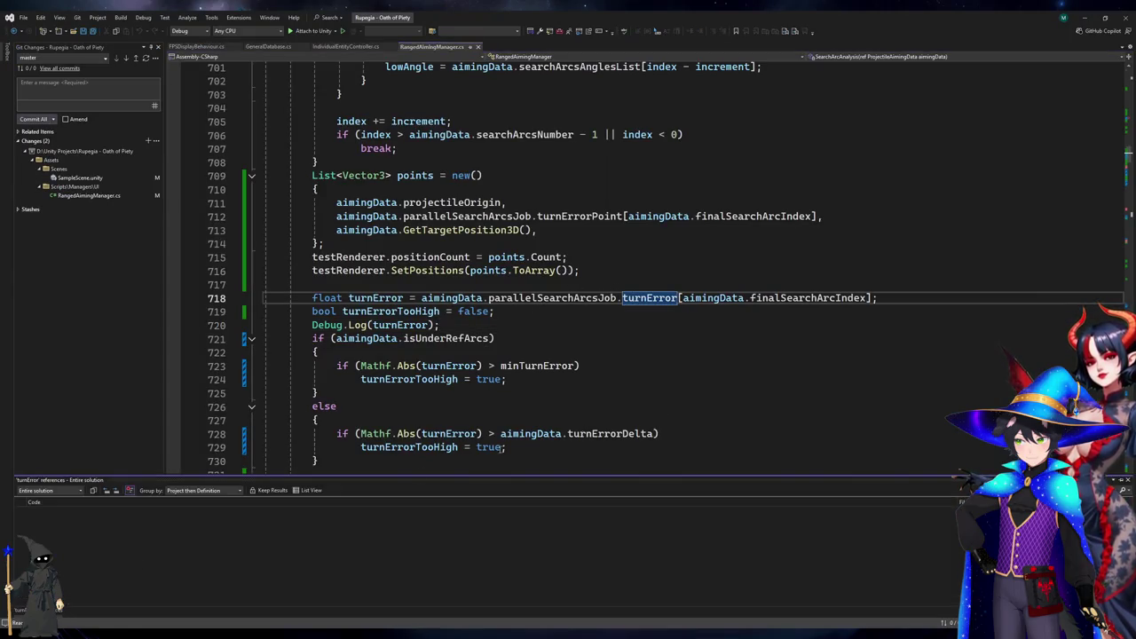
key("shift+F12")
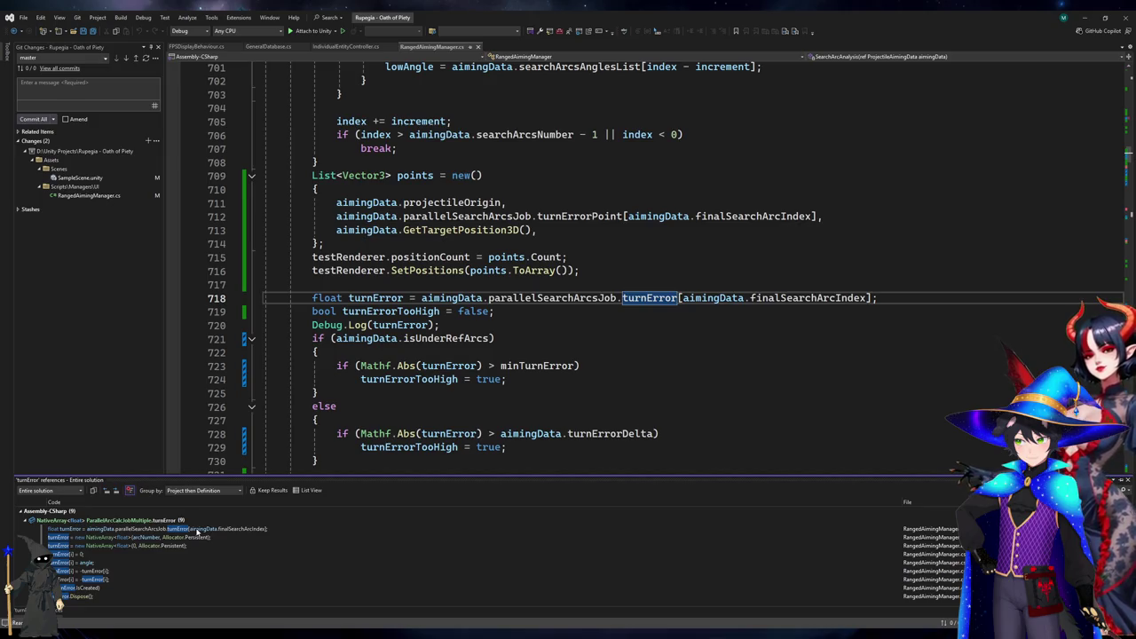
left_click(127, 571)
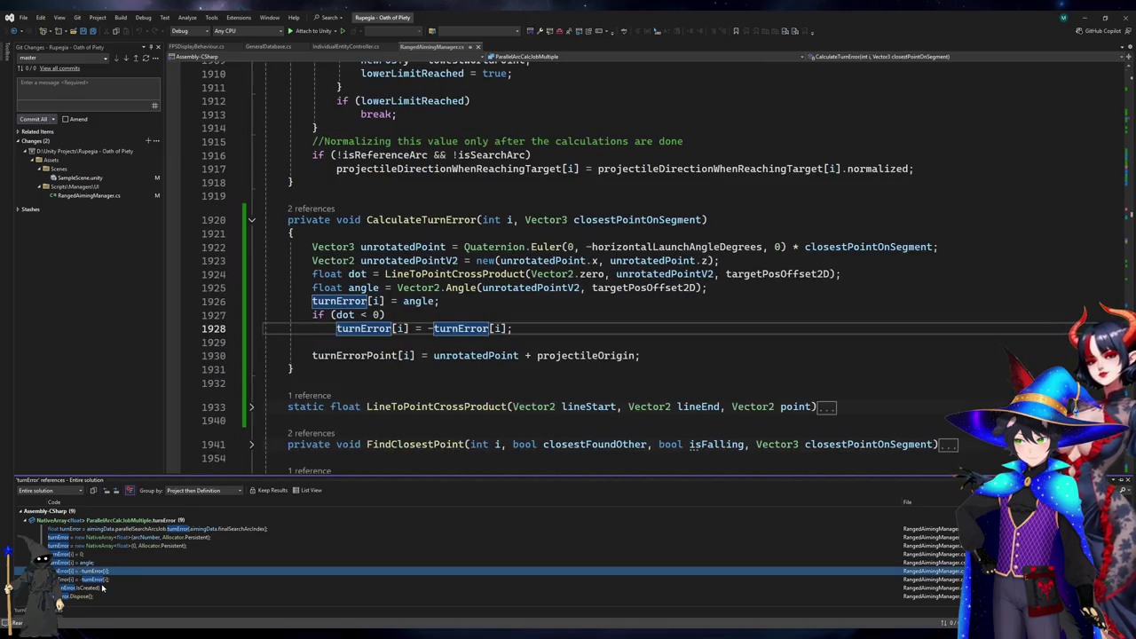
left_click(107, 587)
left_click(108, 580)
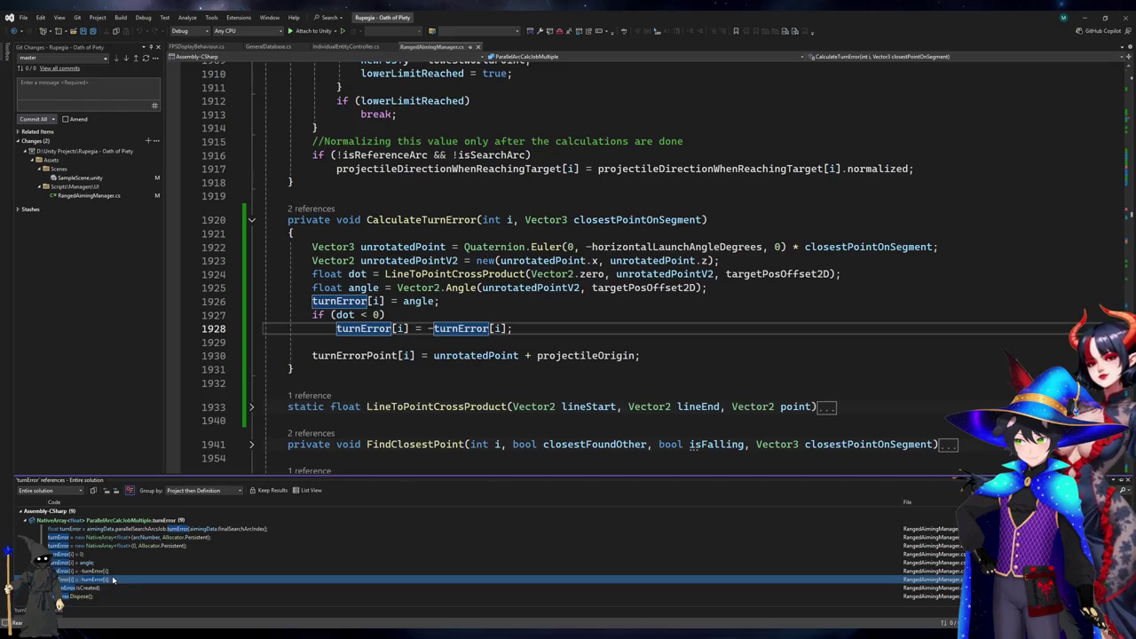
left_click(116, 572)
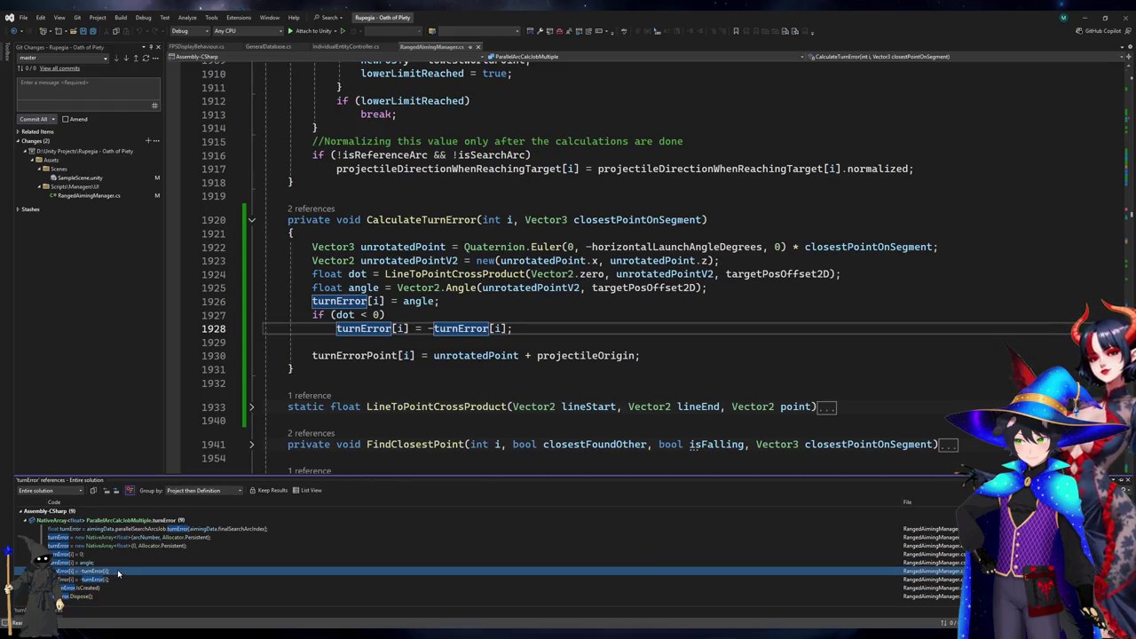
left_click(132, 565)
left_click(127, 572)
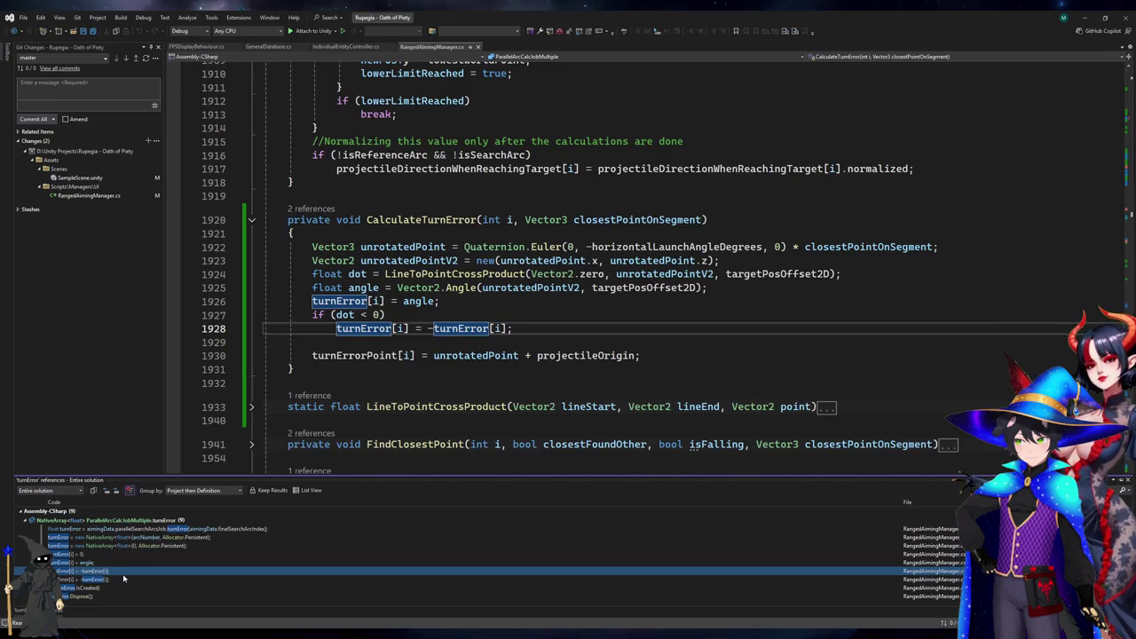
left_click(143, 564)
left_click(423, 340)
left_click(612, 302)
left_click(616, 334)
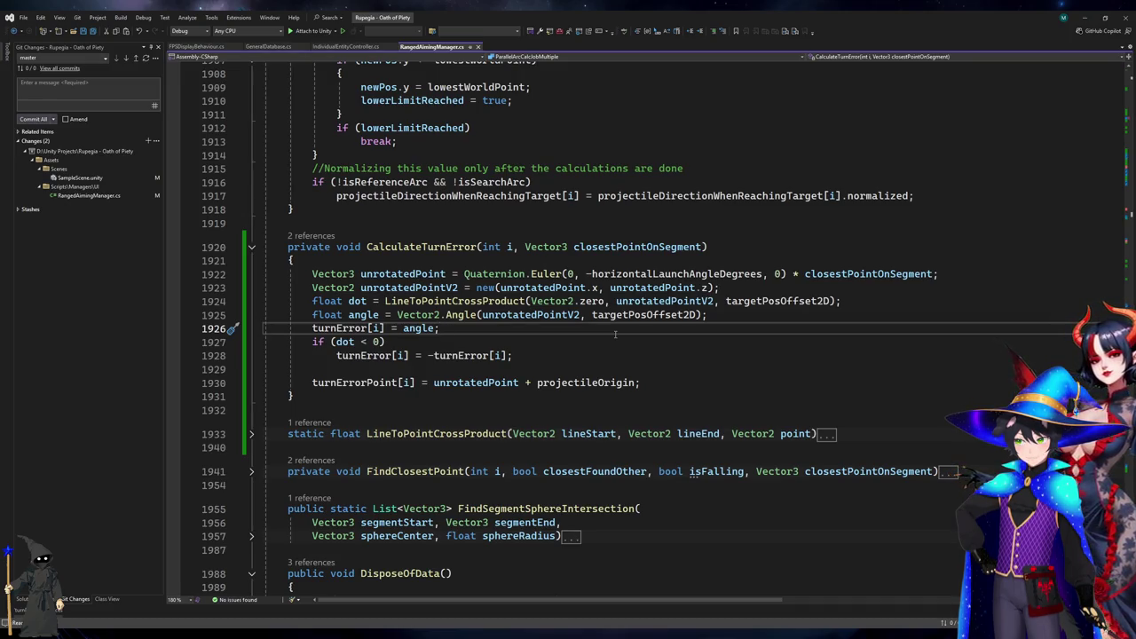
Add Debug.Log(unrotatedPointV2 + " - " + targetPosOffset2D + " - " + dot + " - " + angle); below line 1928.
key("Down")
key("Down")
key("End")
key("Return")
key("Return")
type("Debug.Lo")
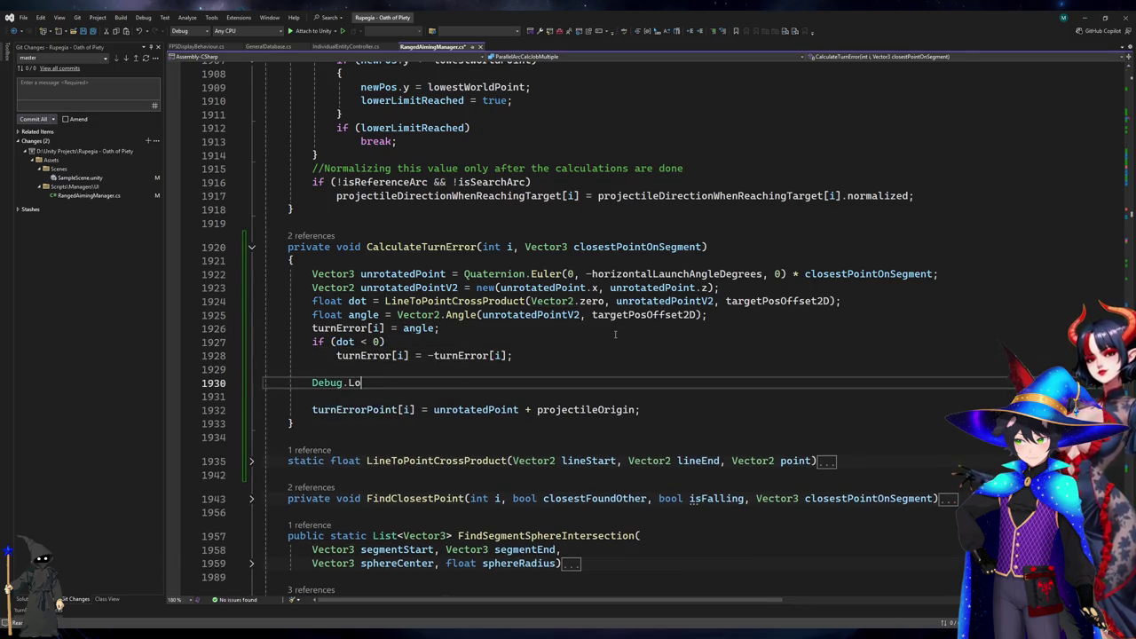
type("g(unro")
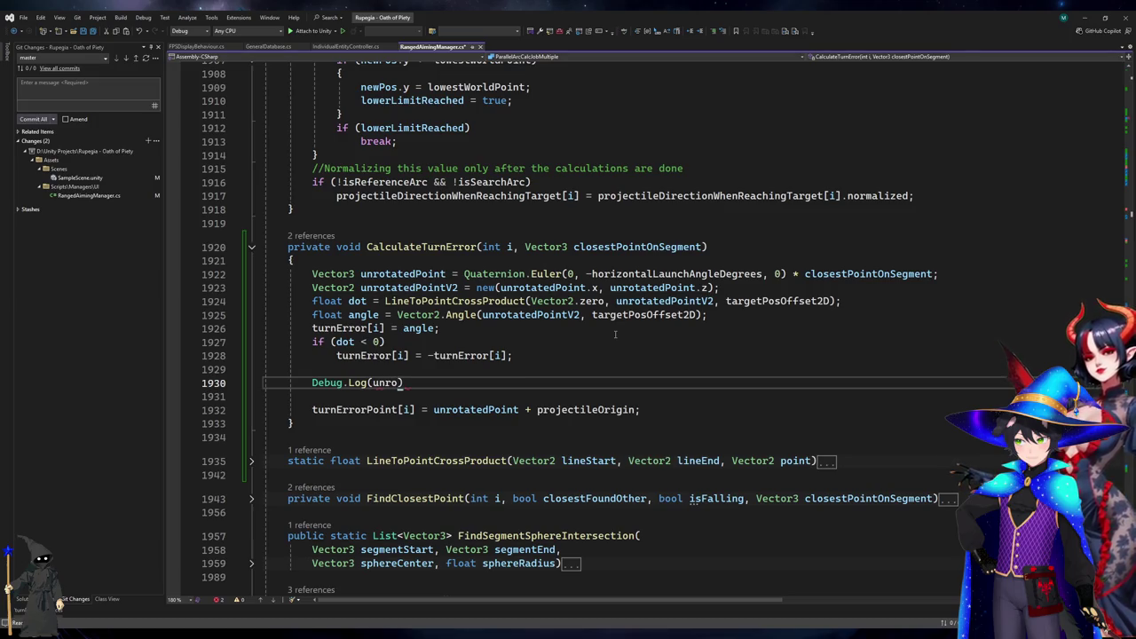
key("Tab")
type("+\" - \"")
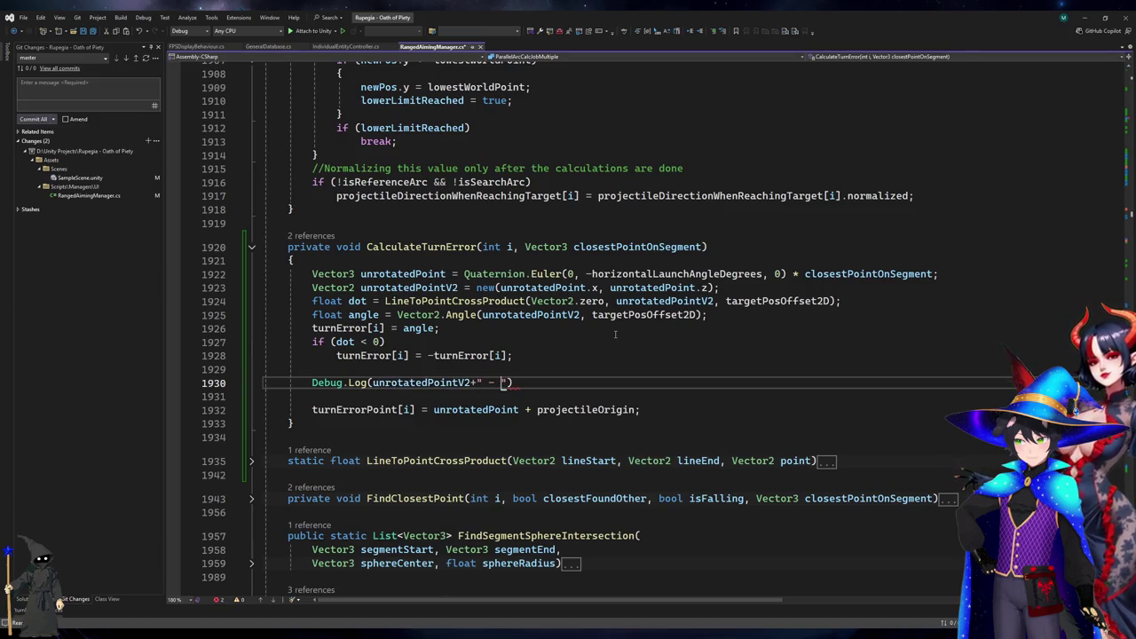
type("+")
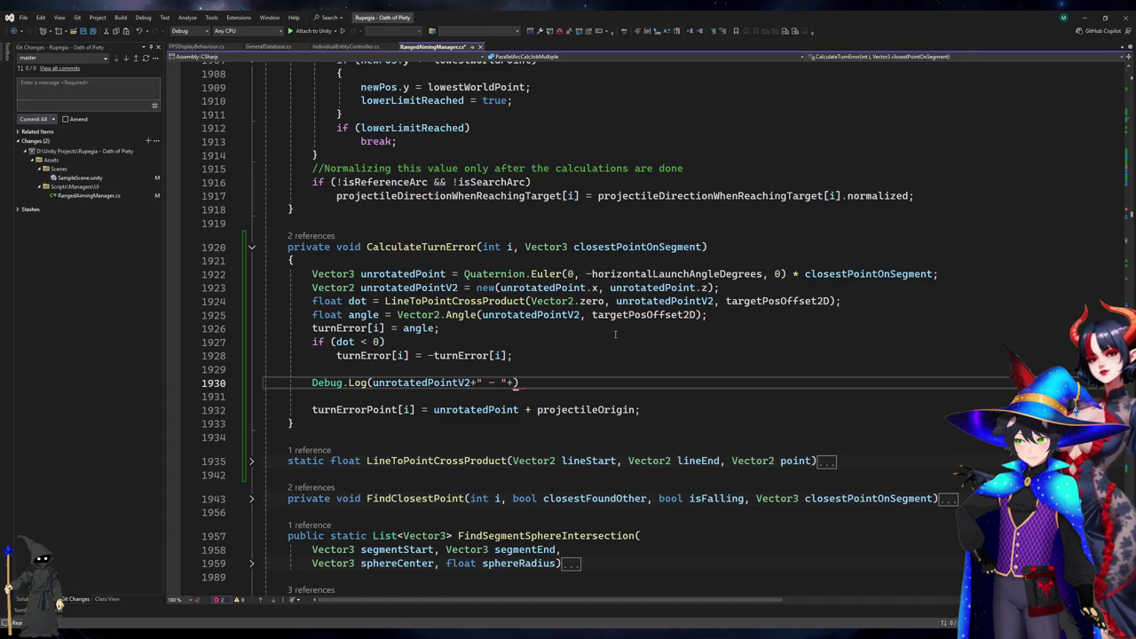
type("targe")
key("Tab")
type("+ \"")
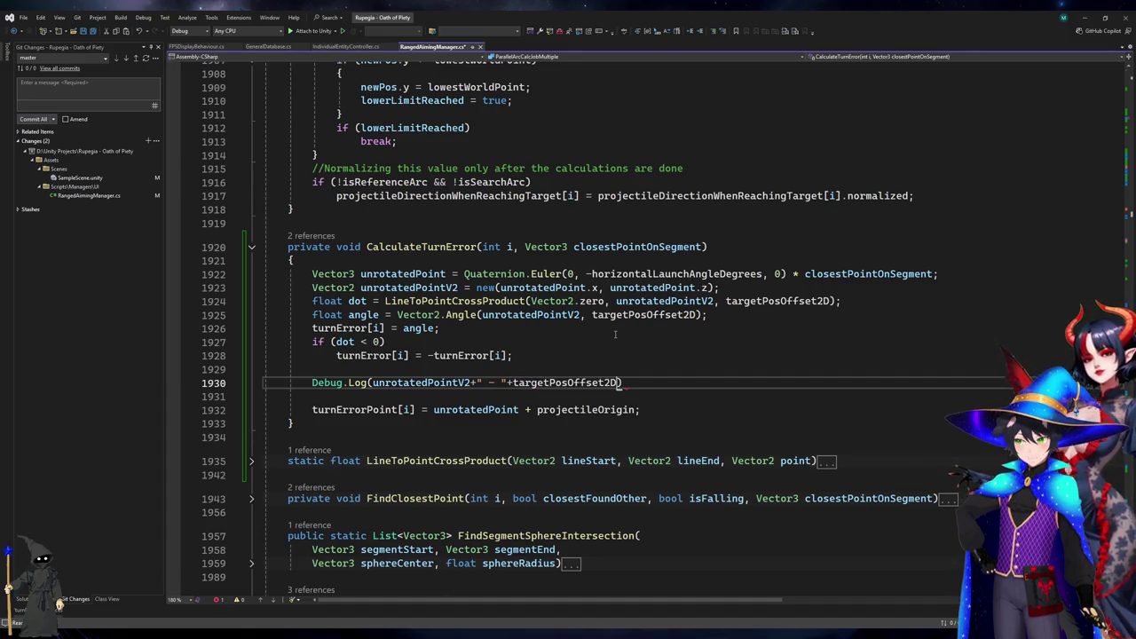
type(" - \" + dot + \"")
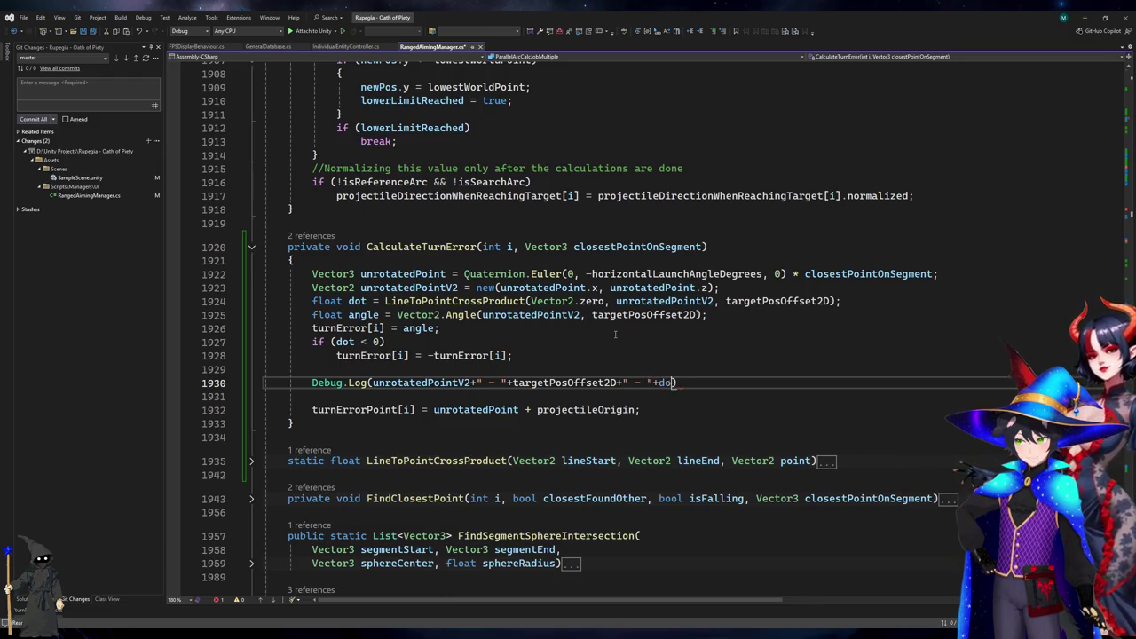
type(" - \" + angle)")
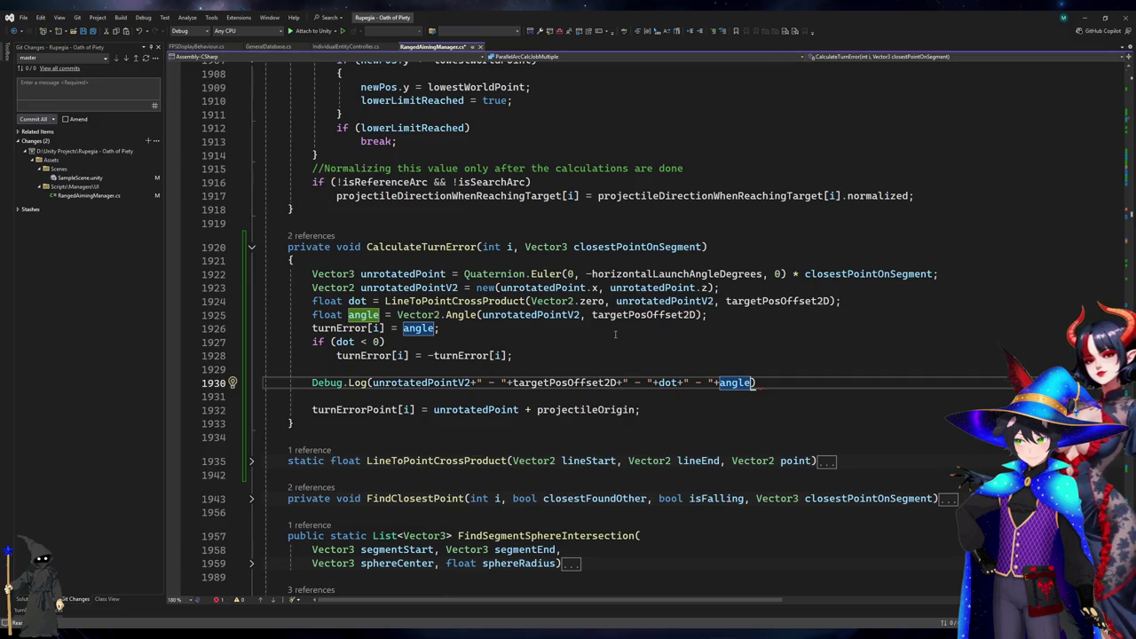
type(";")
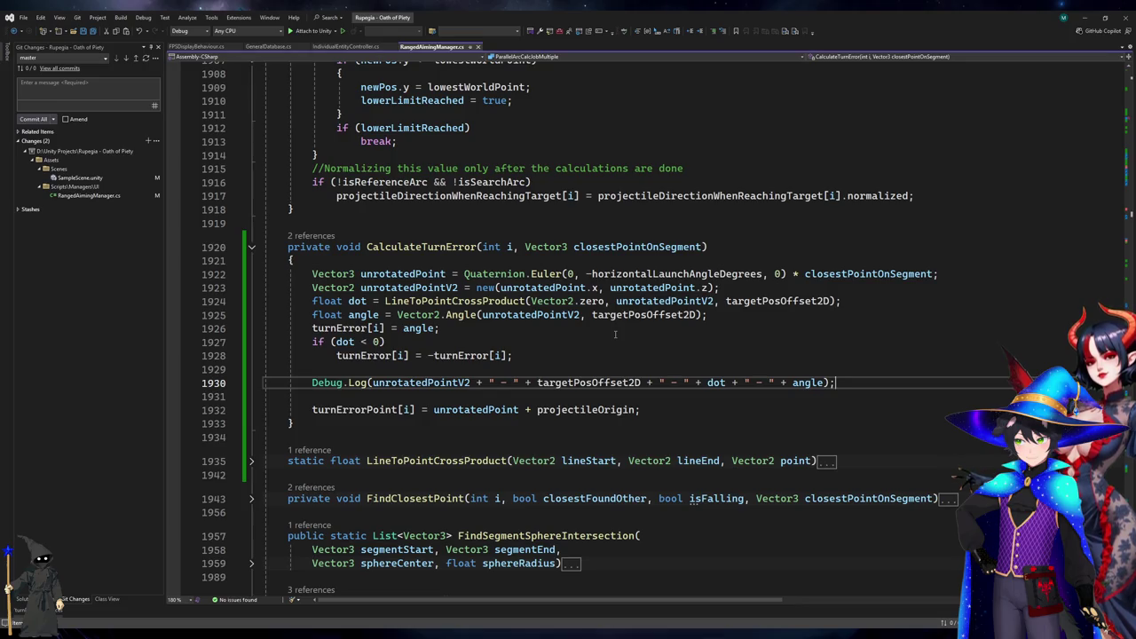
key("Up")
key("Up")
key("Up")
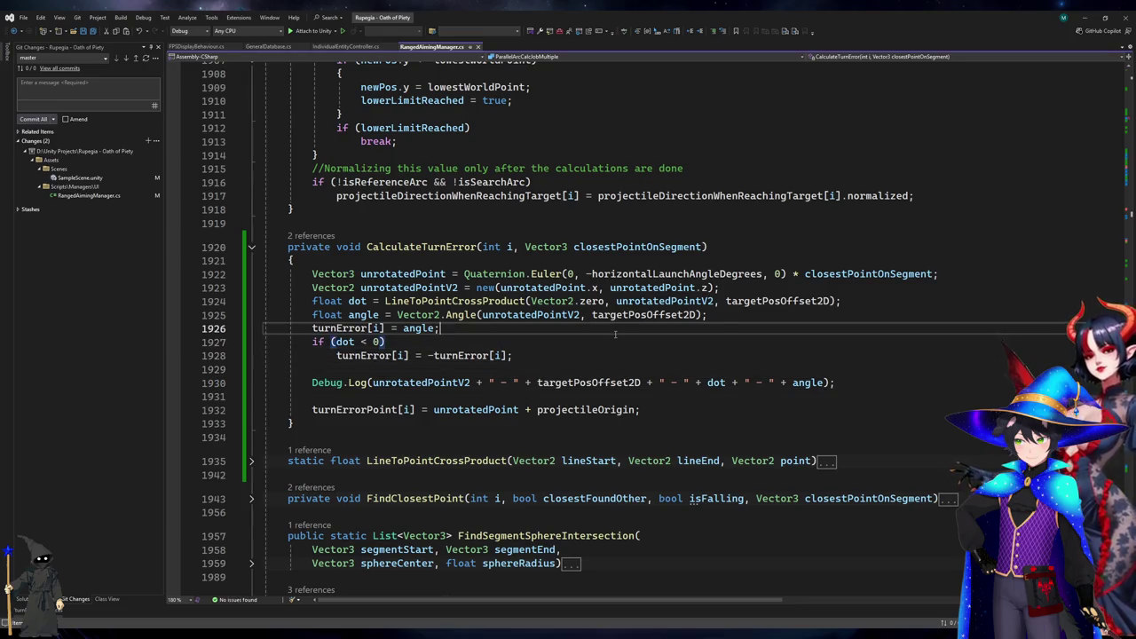
Move the turnError[i] = angle line below the dot check and change the negation to angle = -angle;.
key("ctrl+x")
key("Down")
key("Down")
key("ctrl+v")
key("Up")
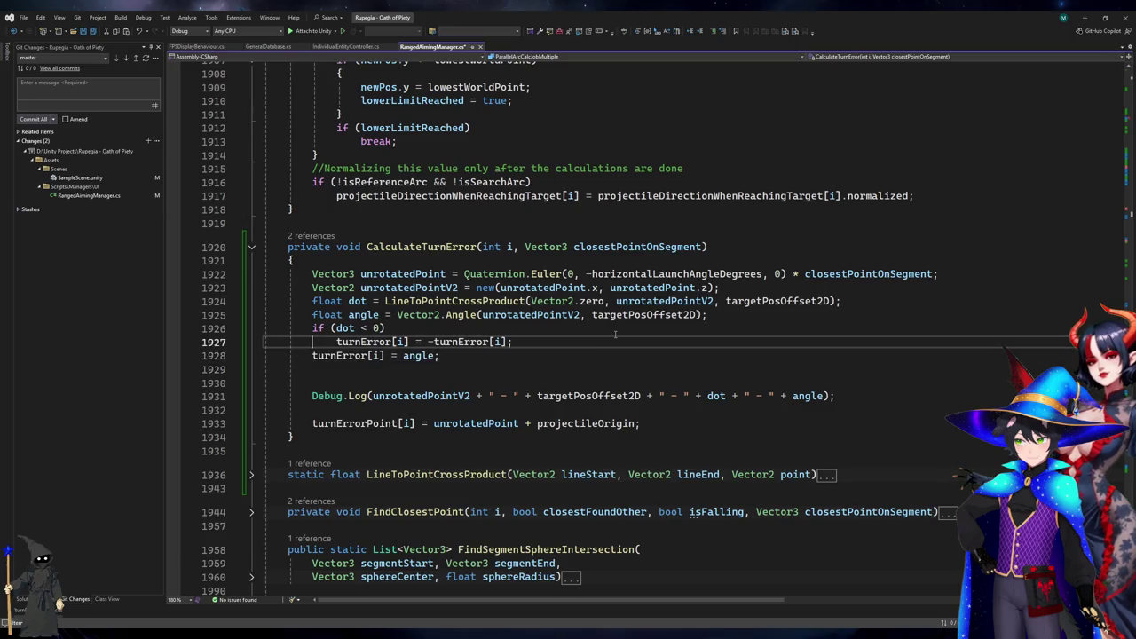
key("ctrl+shift+Right")
key("ctrl+shift+Right")
key("ctrl+shift+Right")
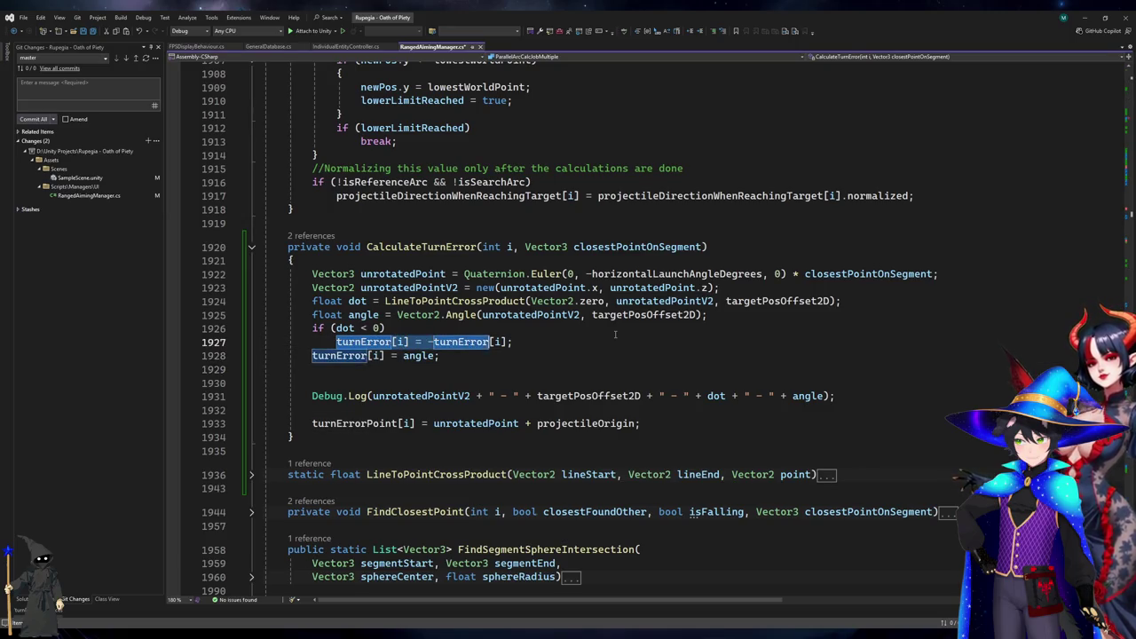
type("angle = ")
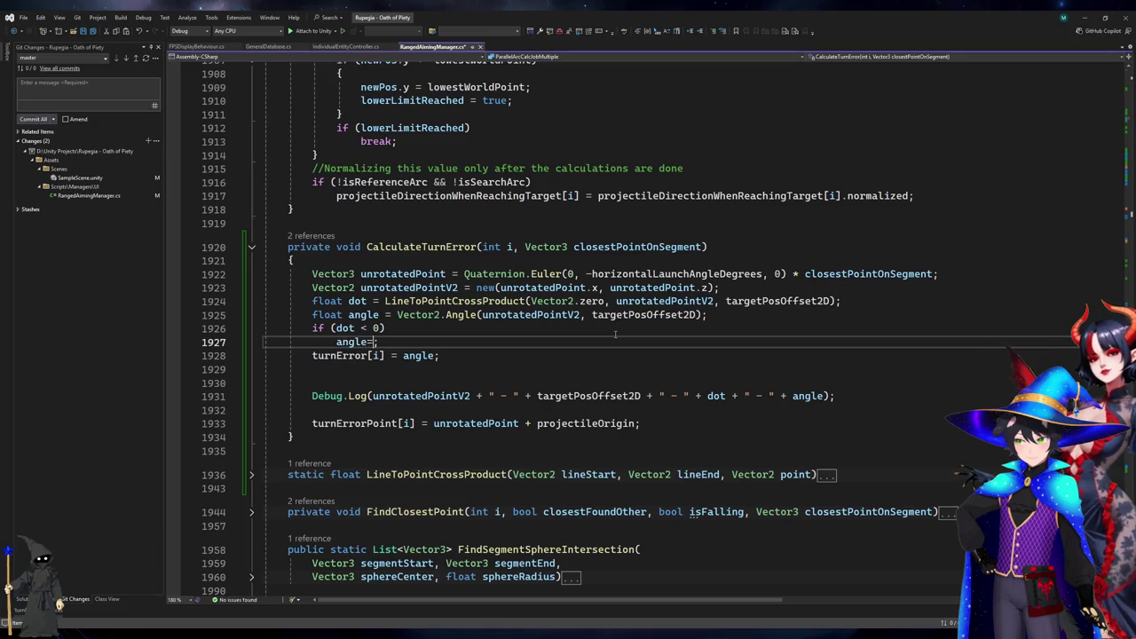
type("-angle")
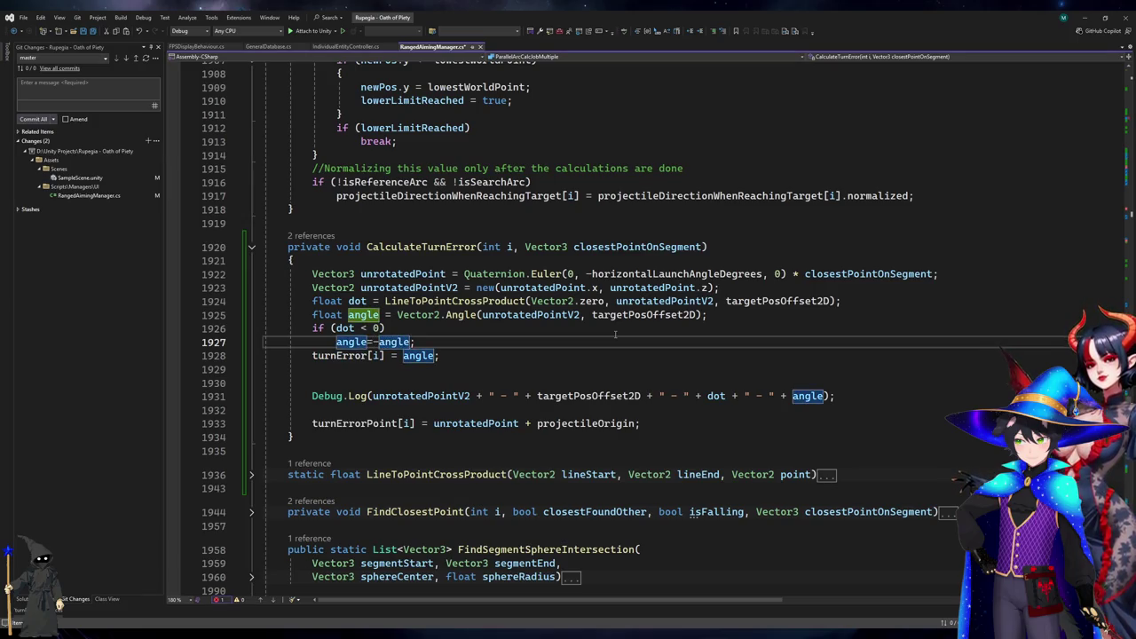
type(";")
key("Down")
key("Down")
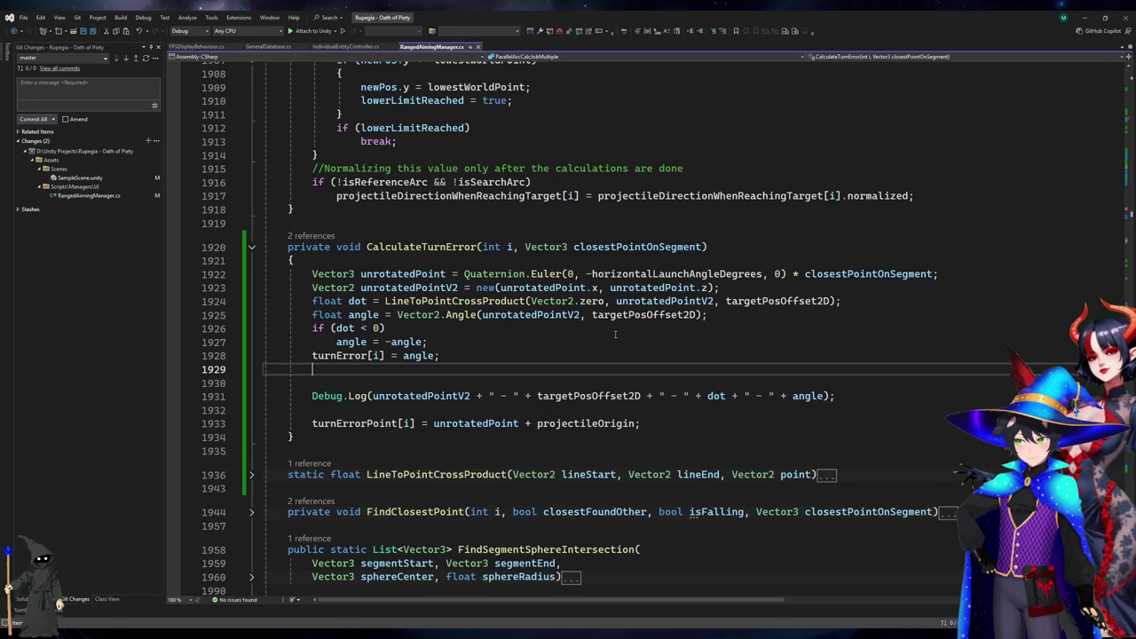
Move the Debug.Log line below turnErrorPoint, append + " - " + turnErrorPoint[i], and save.
key("Down")
key("Down")
key("Down")
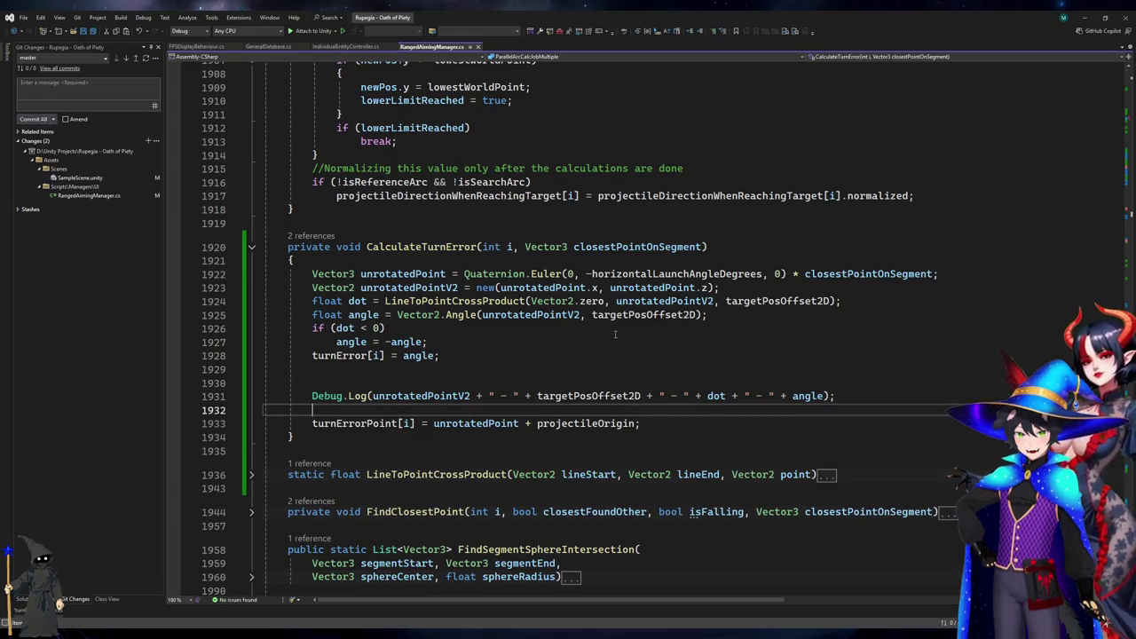
key("Down")
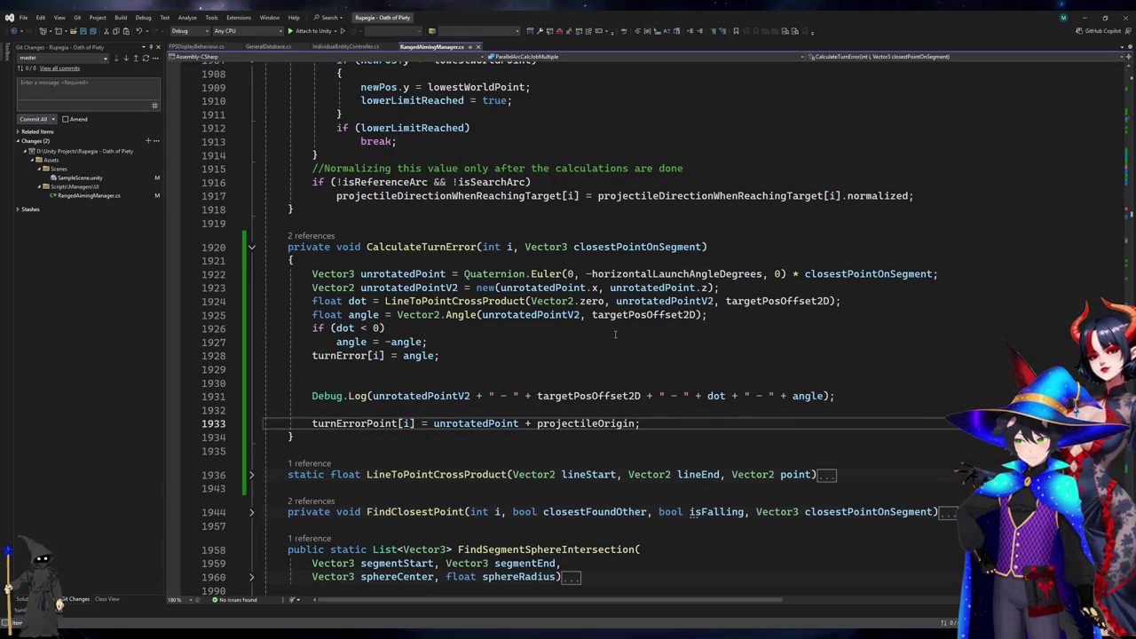
key("Up")
key("Up")
key("ctrl+x")
key("Down")
key("End")
key("Return")
key("ctrl+v")
key("Up")
key("Up")
key("BackSpace")
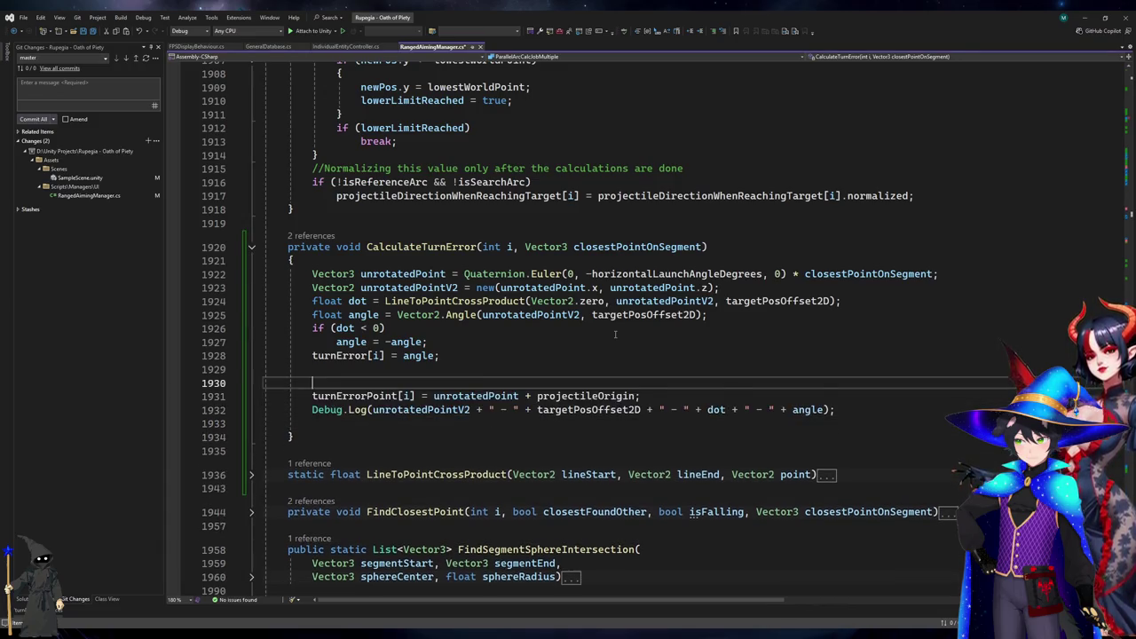
key("Delete")
key("Down")
key("End")
key("Left")
key("Left")
type("+\" - \"+turne")
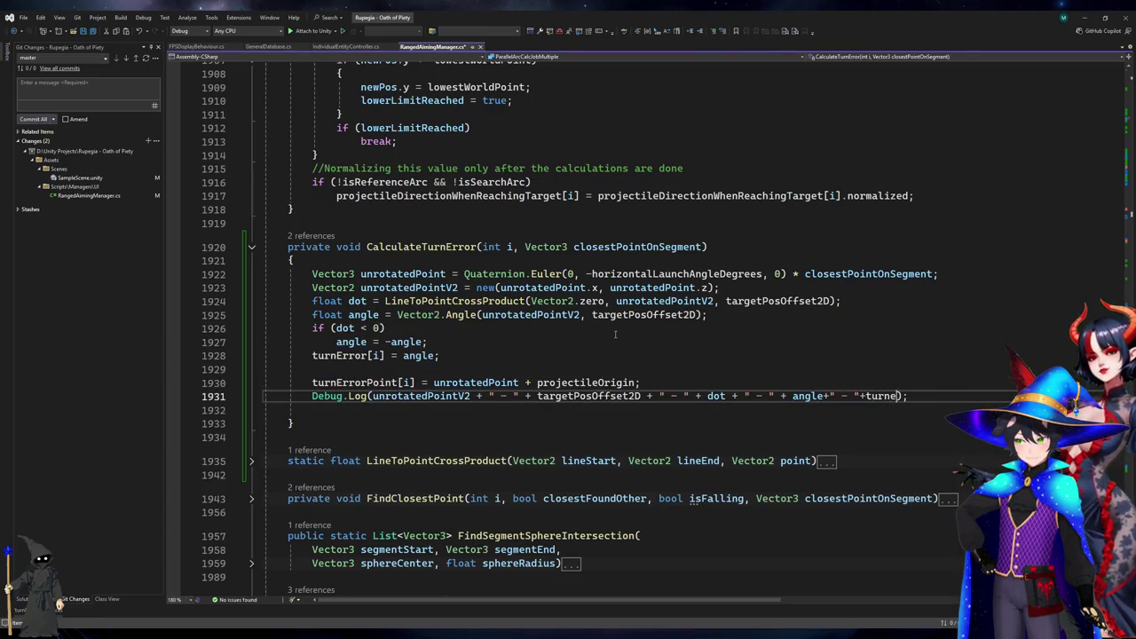
type("rrorPoint[i]")
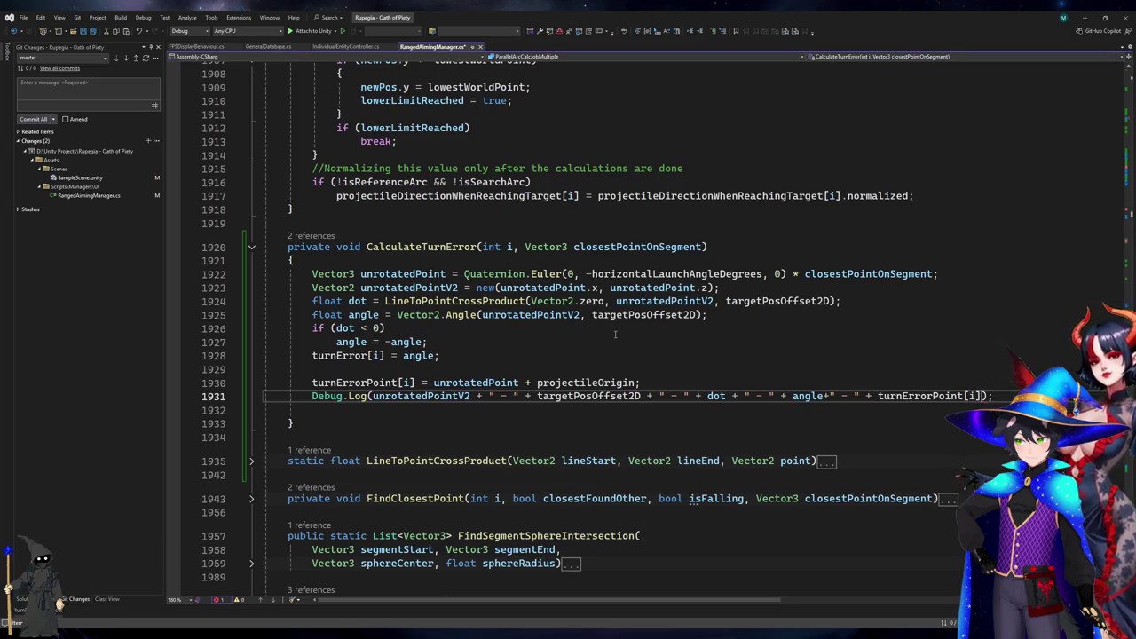
key("ctrl+s")
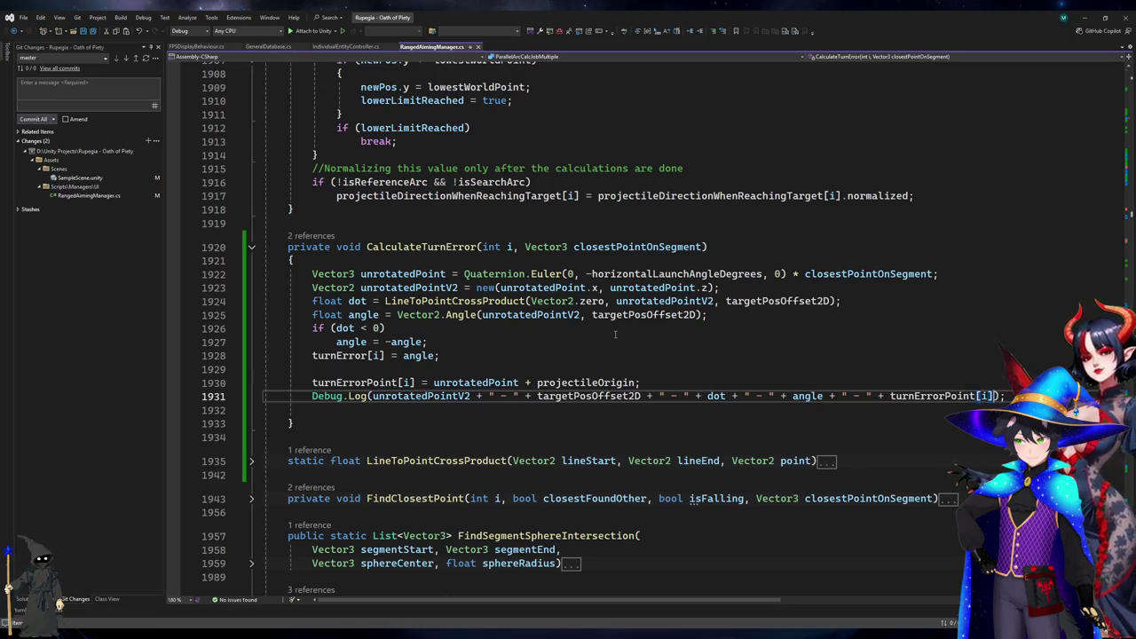
Review the angle calculation lines against targetPosOffset2D.
left_click(666, 301)
left_click(418, 355)
left_click(670, 314)
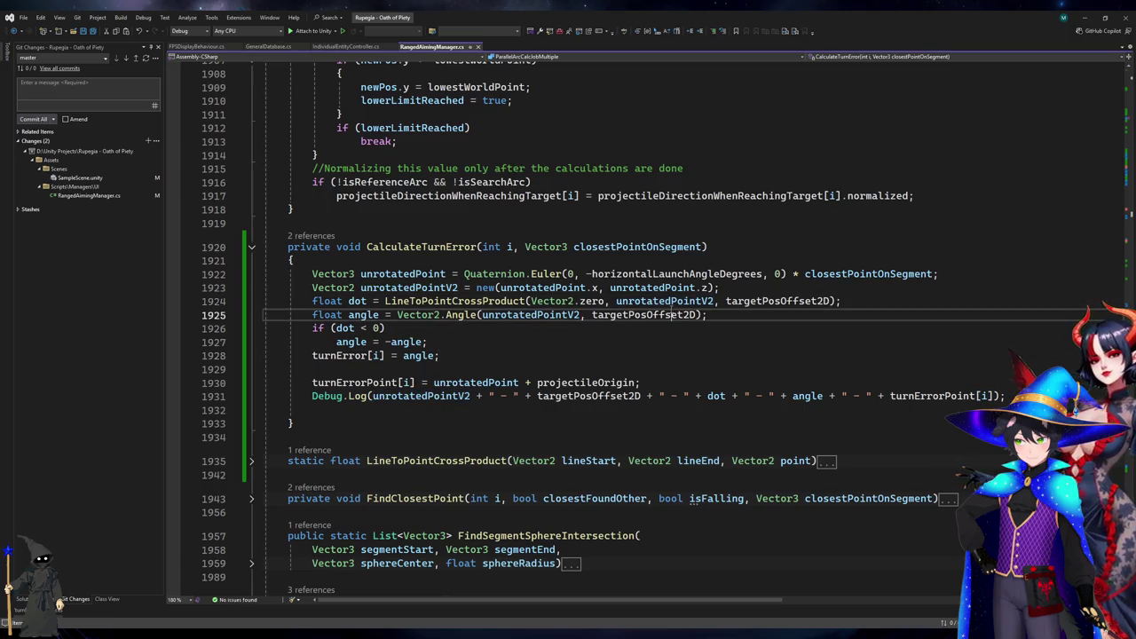
left_click(1084, 18)
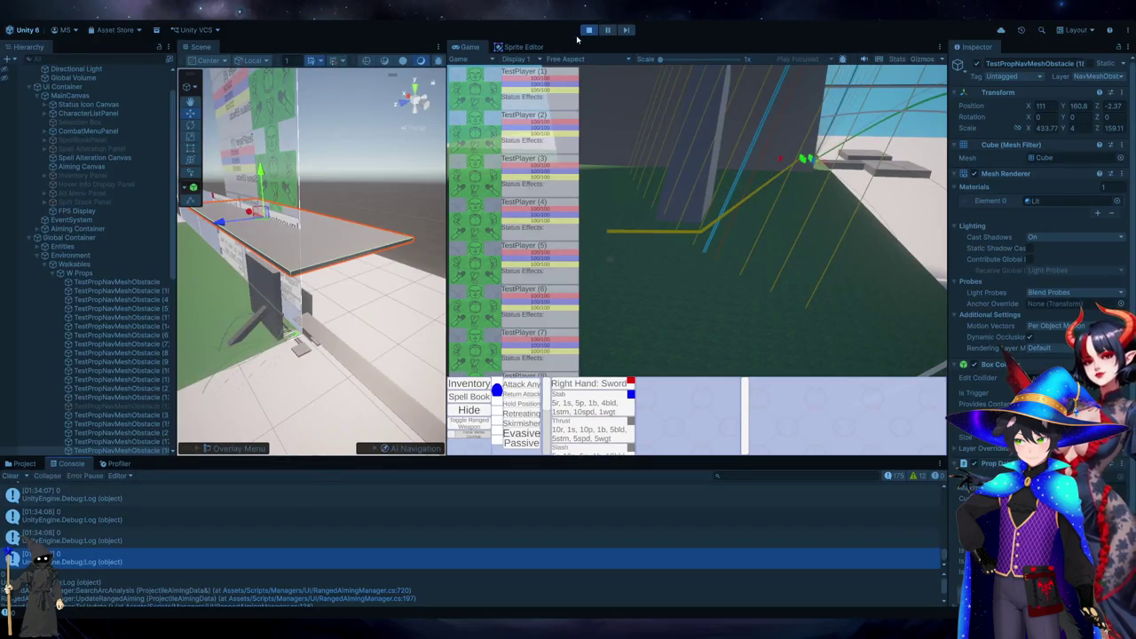
Exit play mode and switch between Unity and Visual Studio while scripts recompile.
left_click(588, 30)
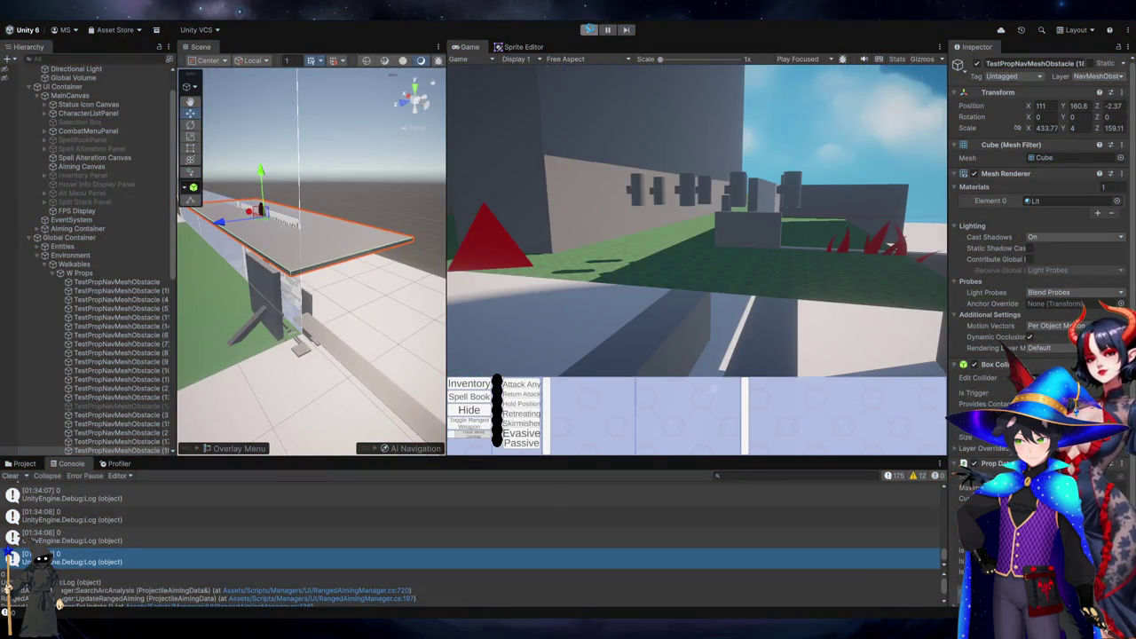
key("alt+Tab")
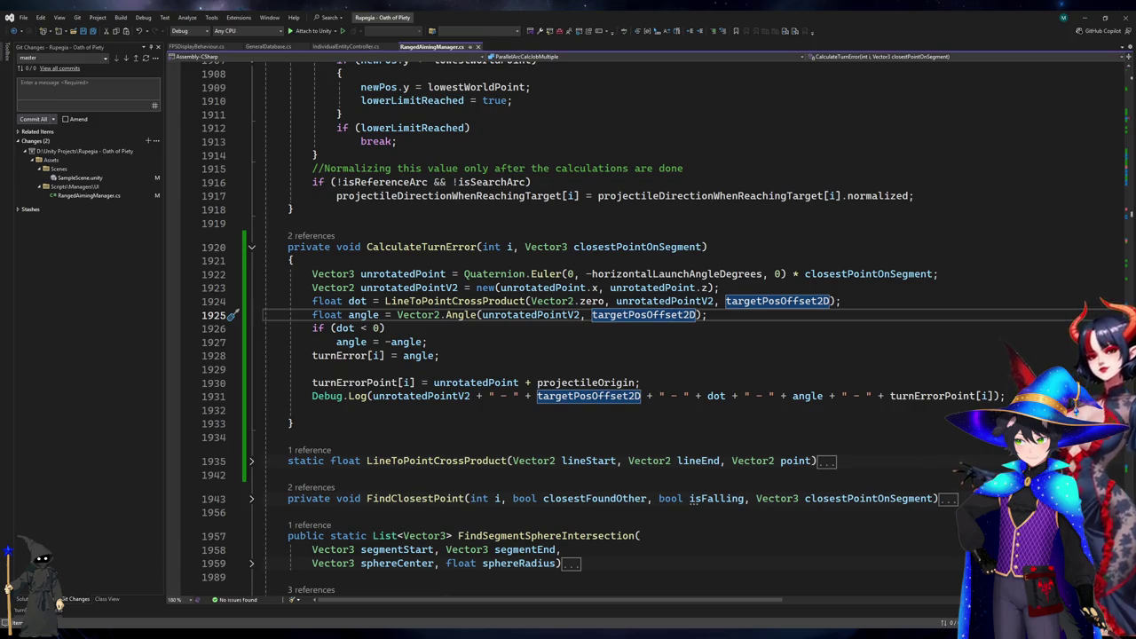
key("alt+Tab")
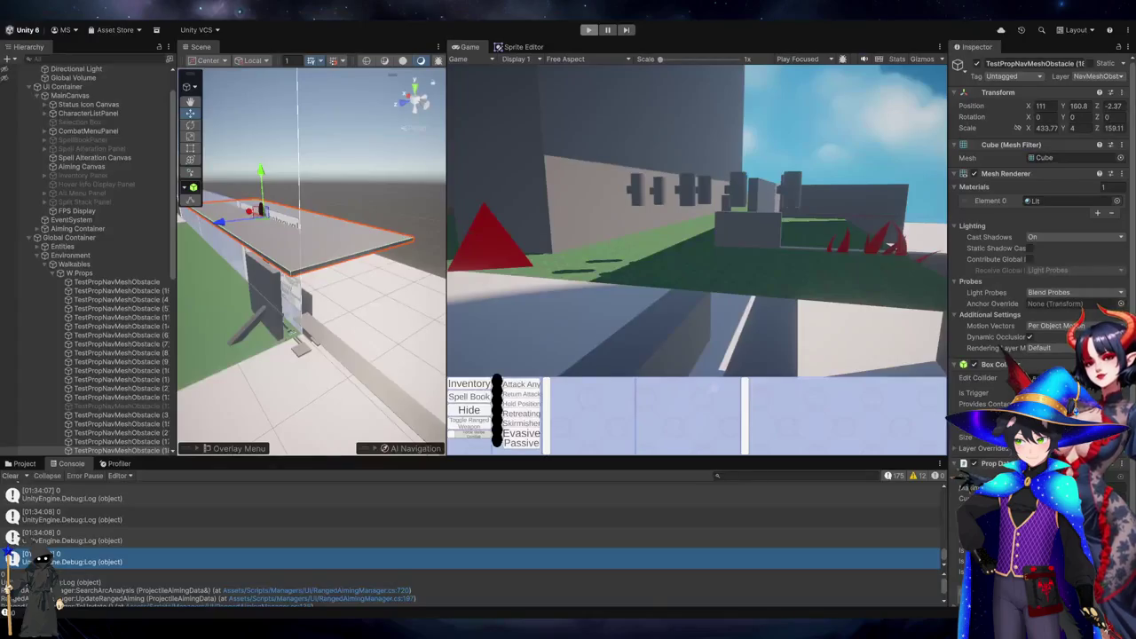
key("alt+Tab")
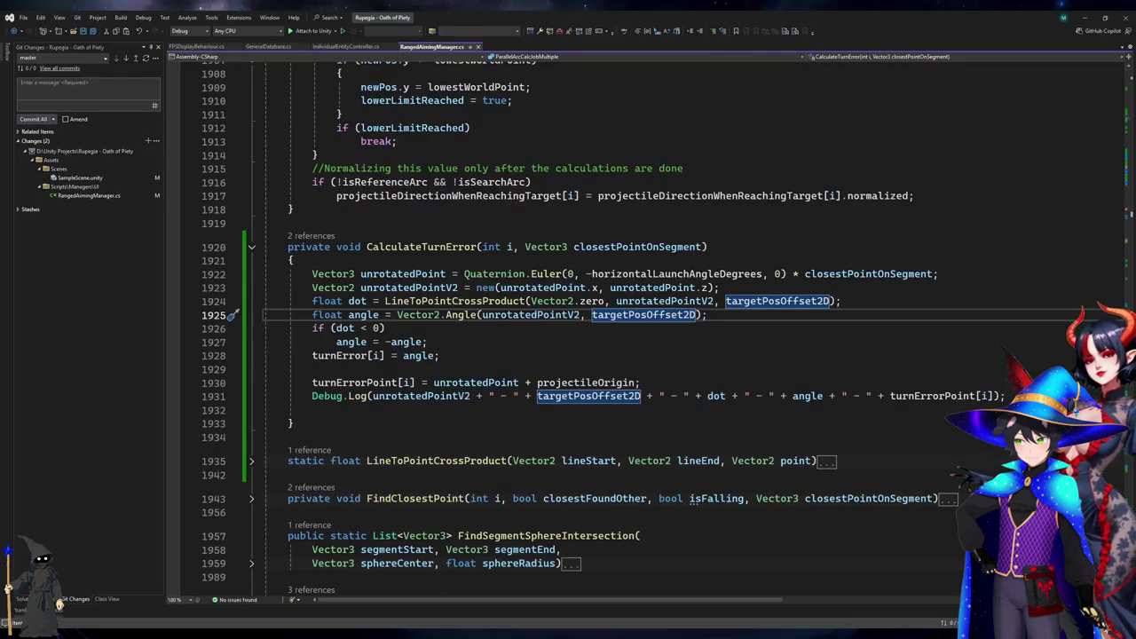
key("alt+Tab")
Start the game, then highlight unrotatedPointV2, unrotatedPoint, closestPointOnSegment and horizontalLaunchAngleDegrees in CalculateTurnError.
left_click(587, 31)
key("alt+Tab")
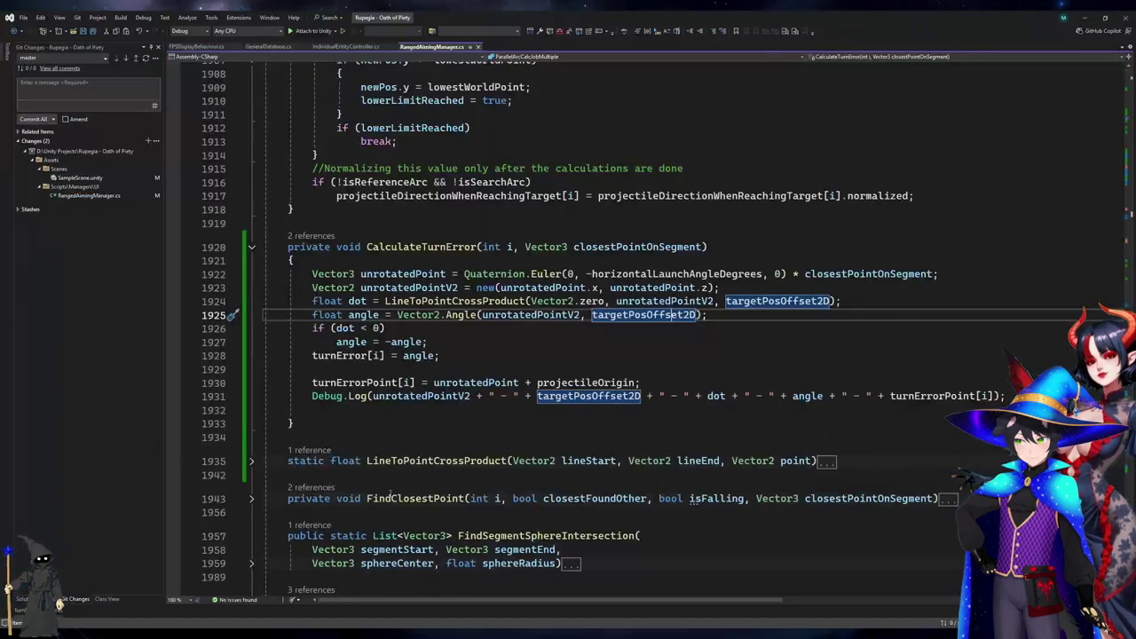
left_click(513, 315)
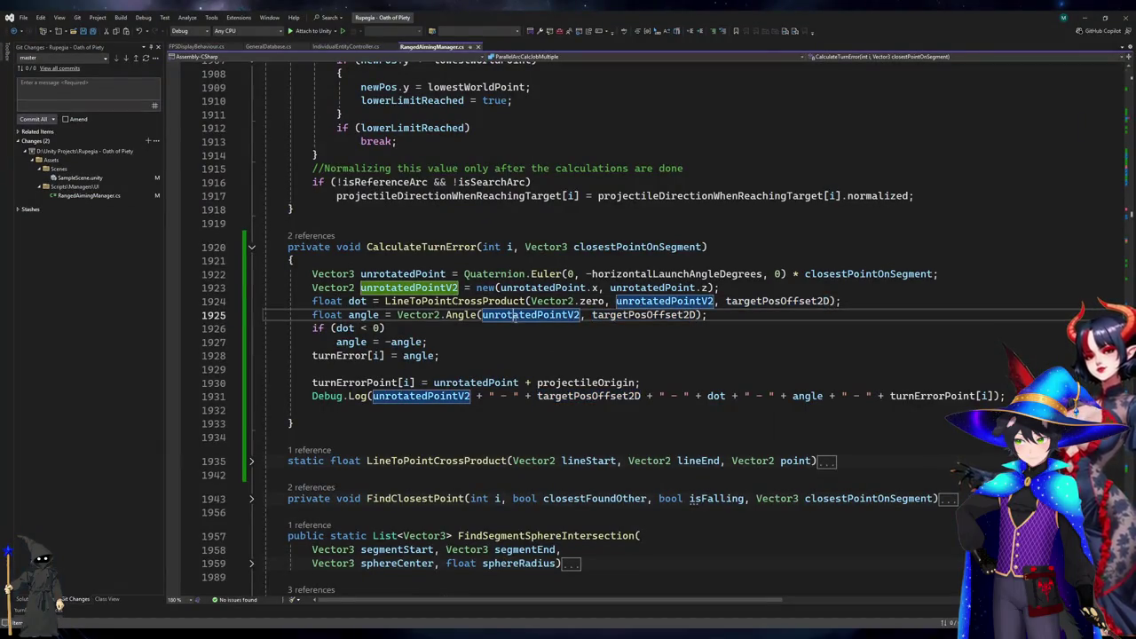
left_click(542, 288)
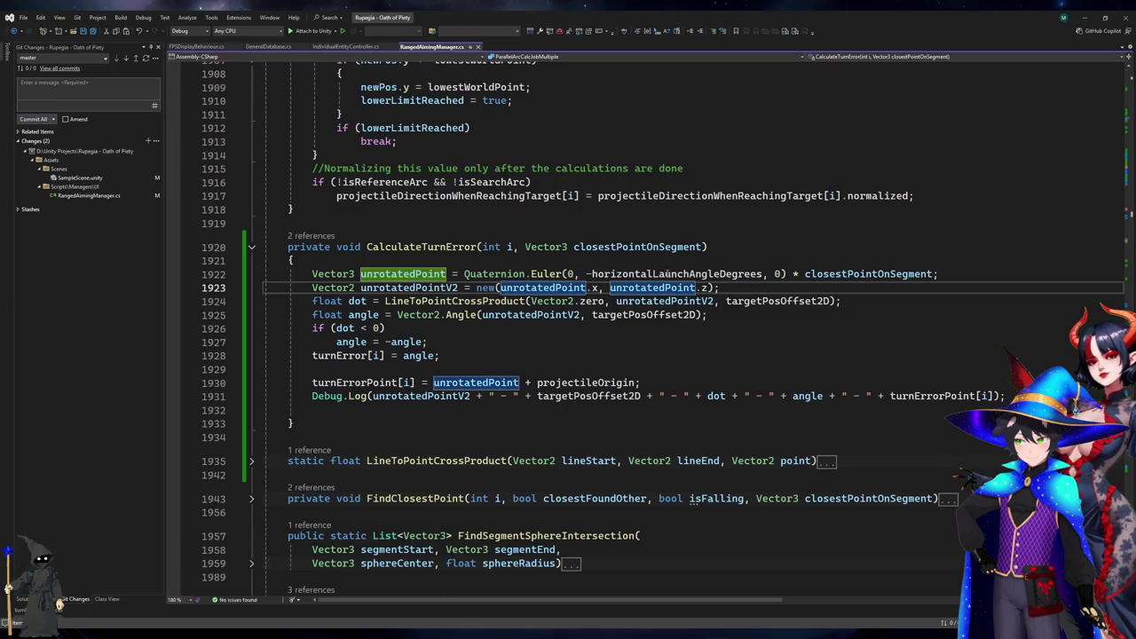
left_click(840, 274)
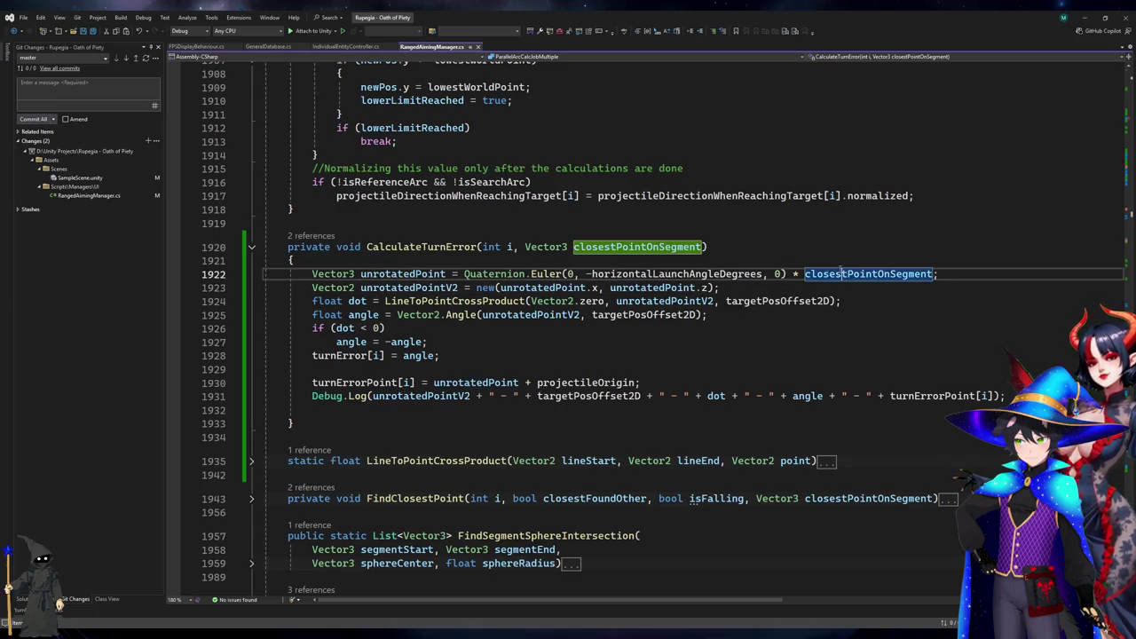
left_click(635, 274)
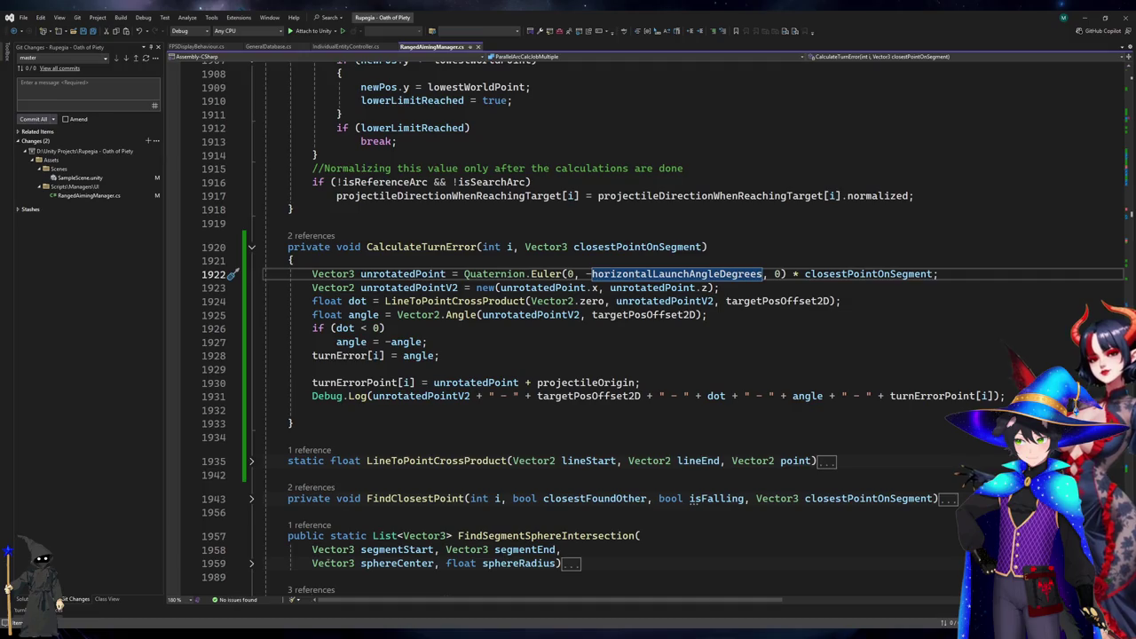
key("alt+Tab")
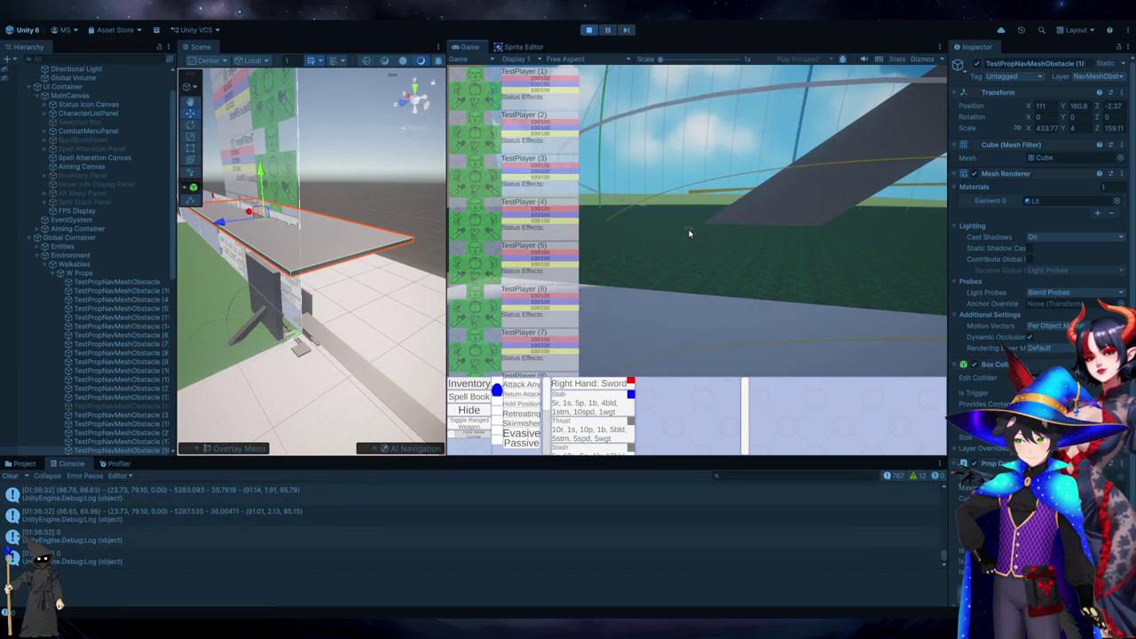
Open Console log entries in Visual Studio and inspect CalculateTurnError's log line and uses of angle.
left_click(221, 531)
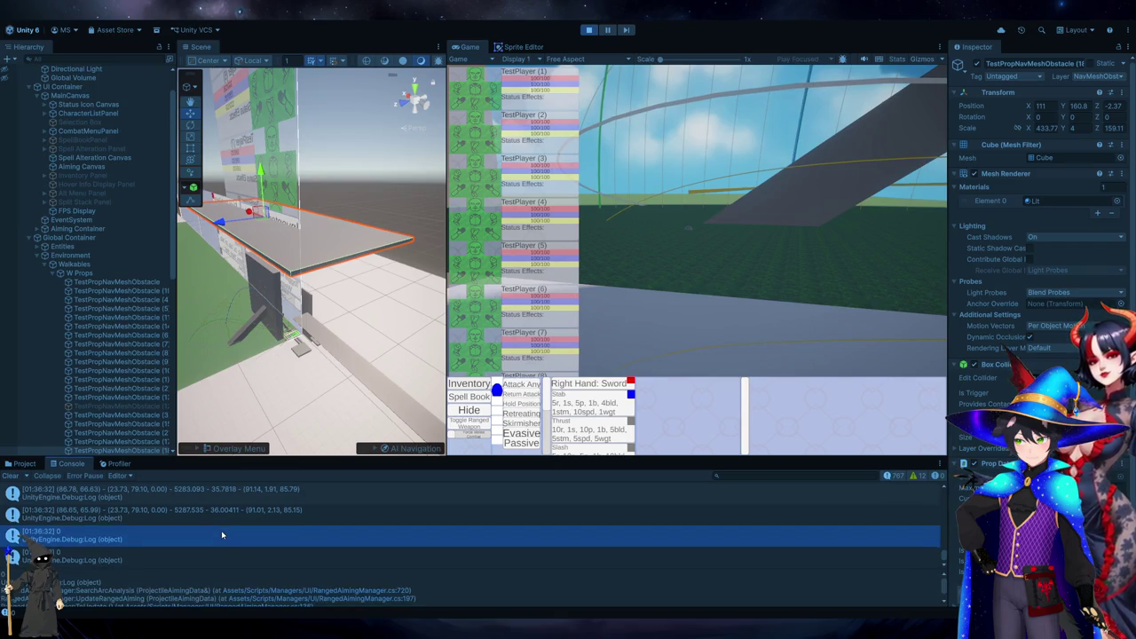
double_click(222, 534)
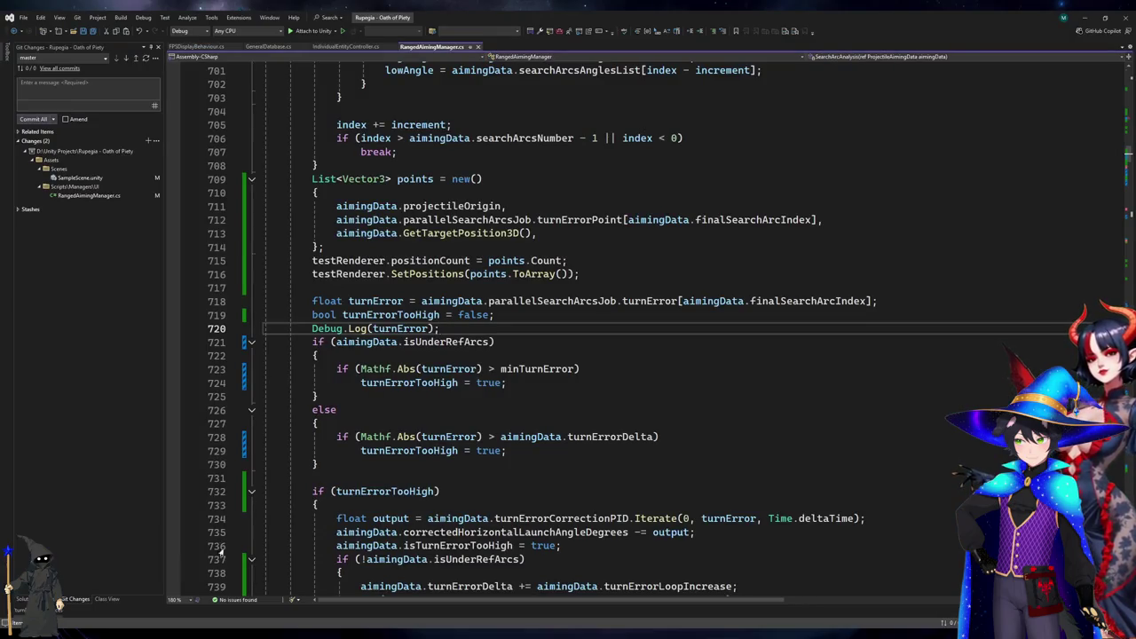
key("alt+Tab")
double_click(76, 567)
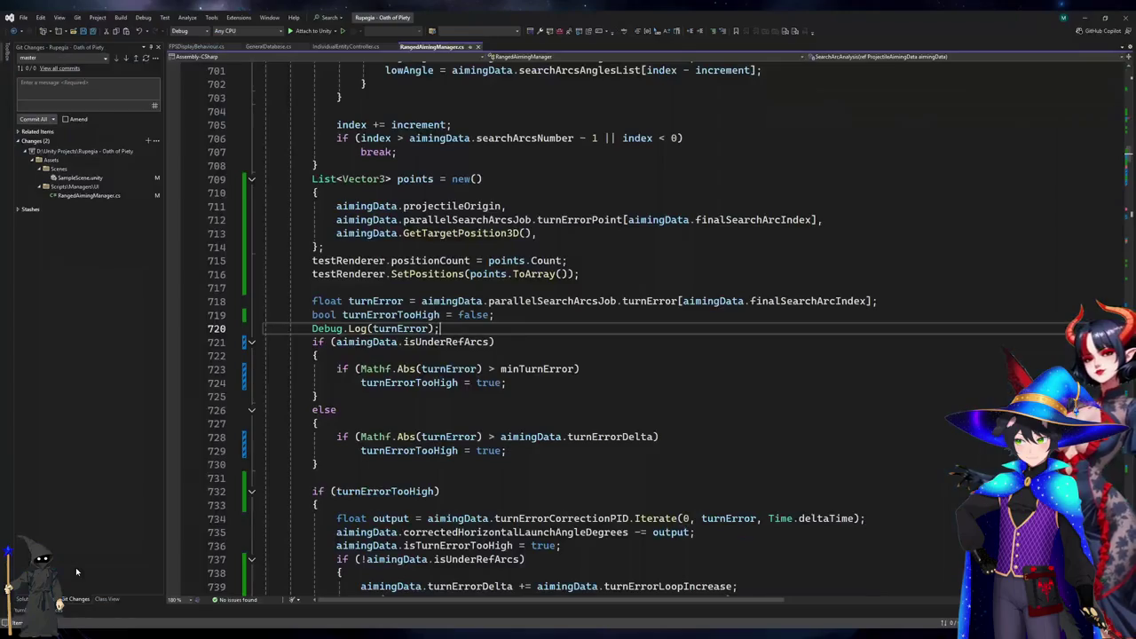
key("alt+Tab")
left_click(148, 519)
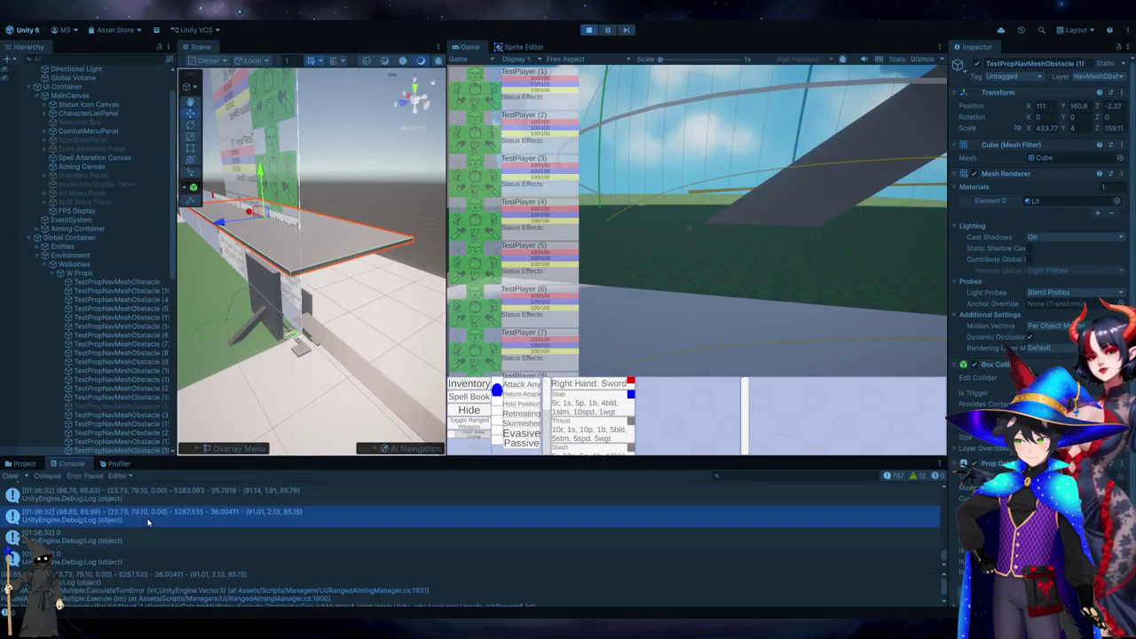
scroll(148, 522, "up", 1)
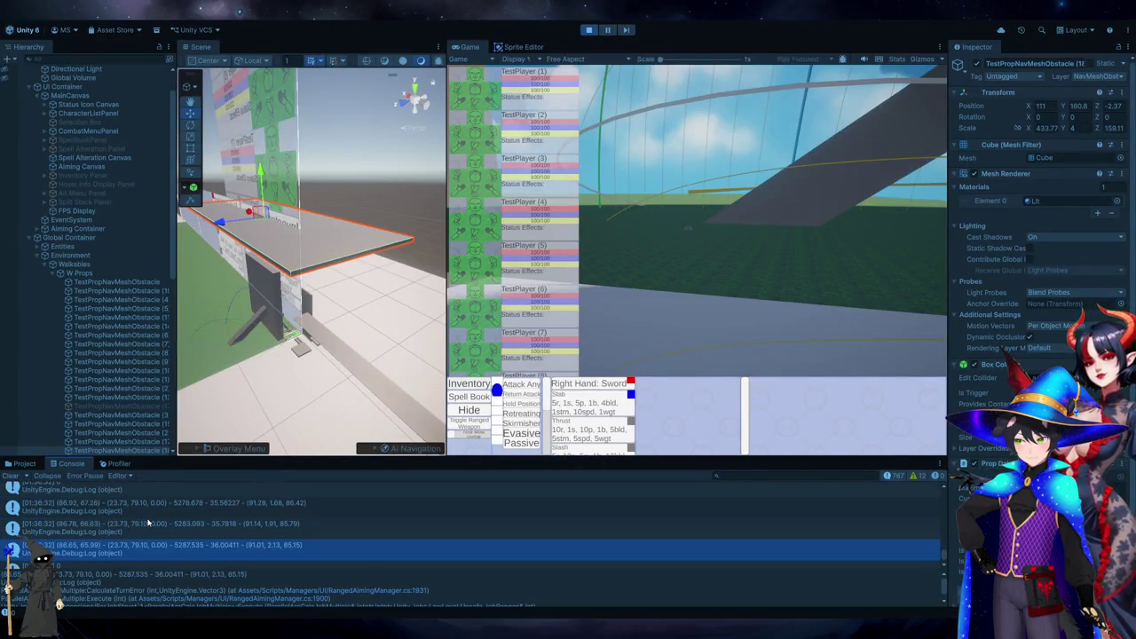
scroll(149, 524, "down", 1)
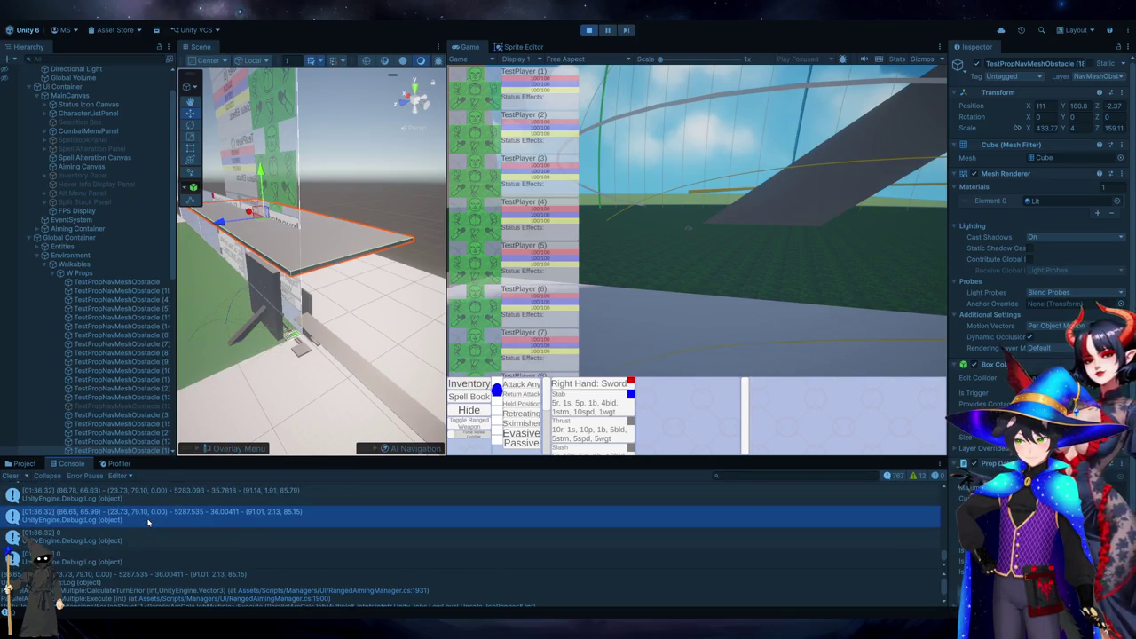
double_click(148, 522)
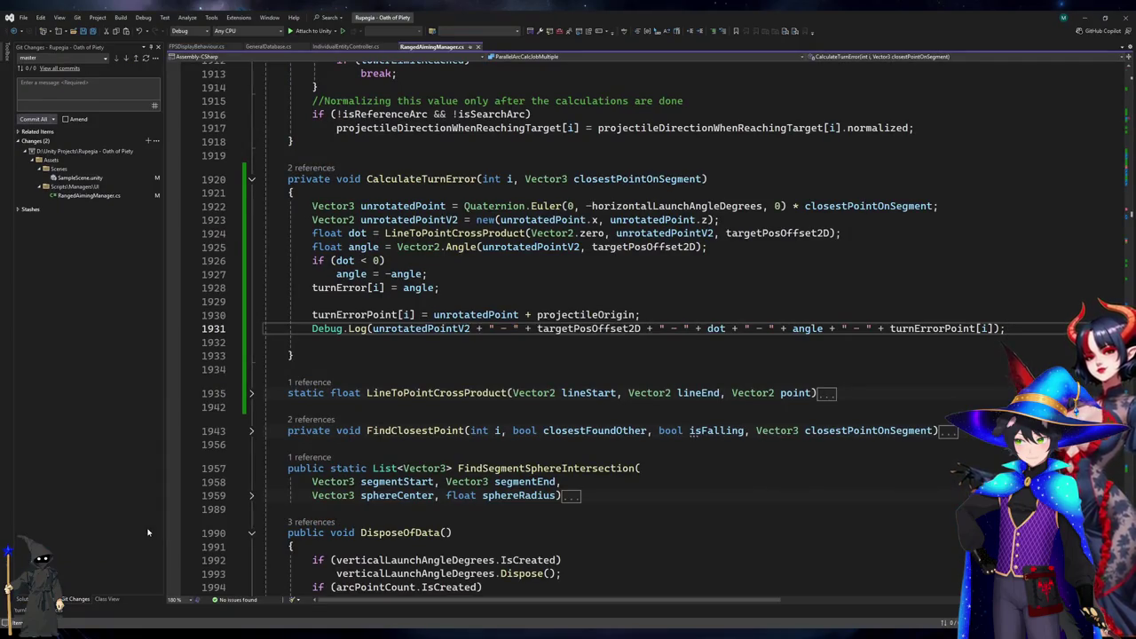
key("alt+Tab")
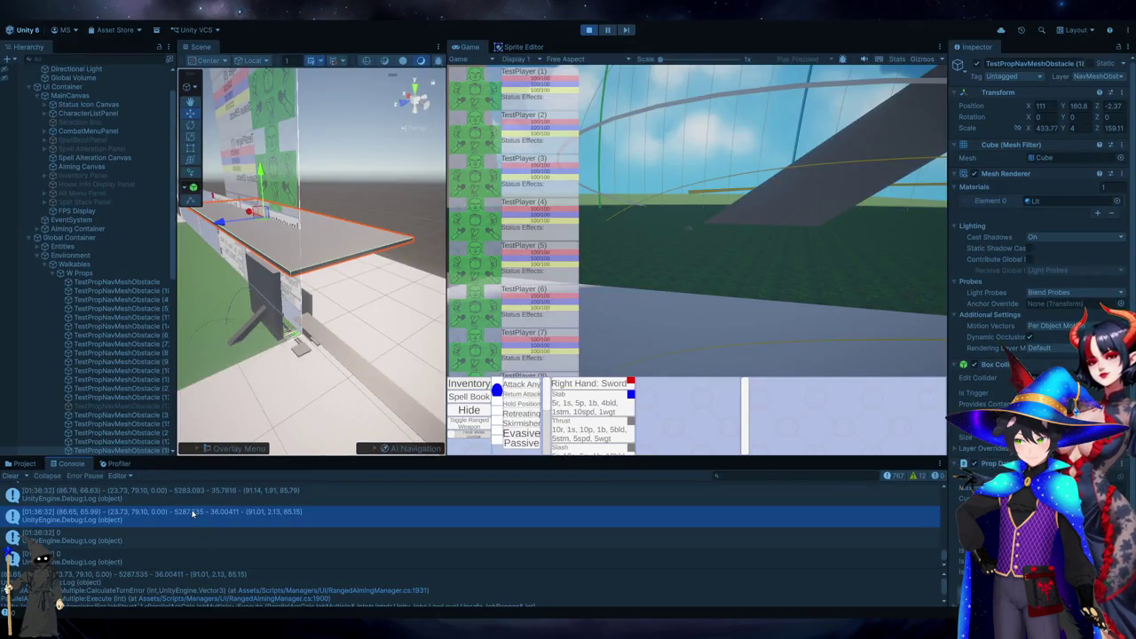
key("alt+Tab")
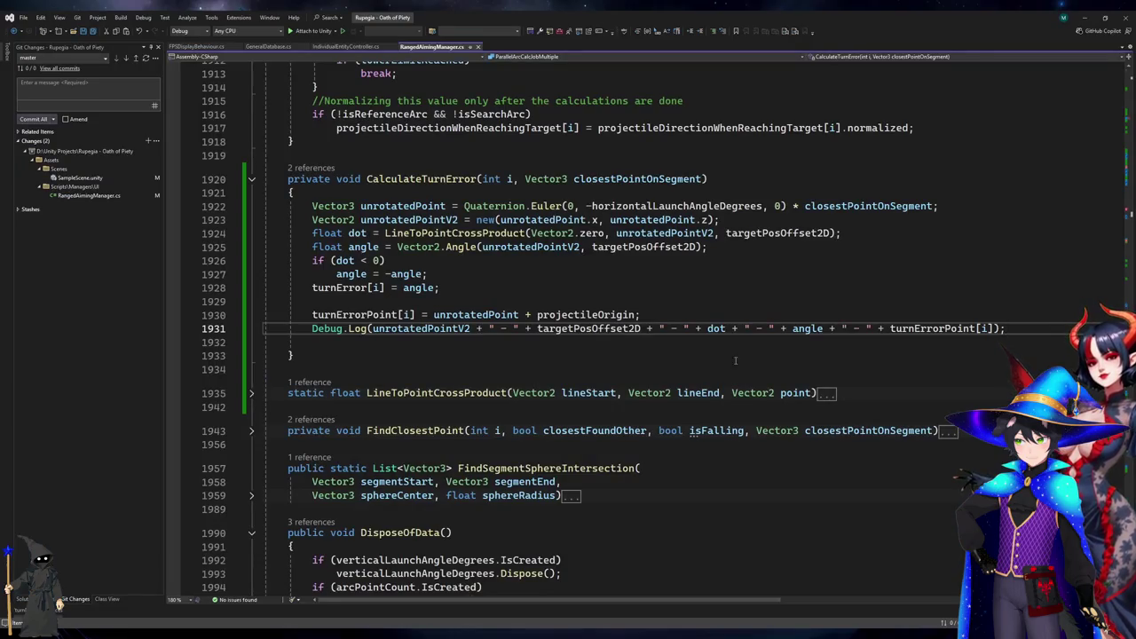
double_click(808, 328)
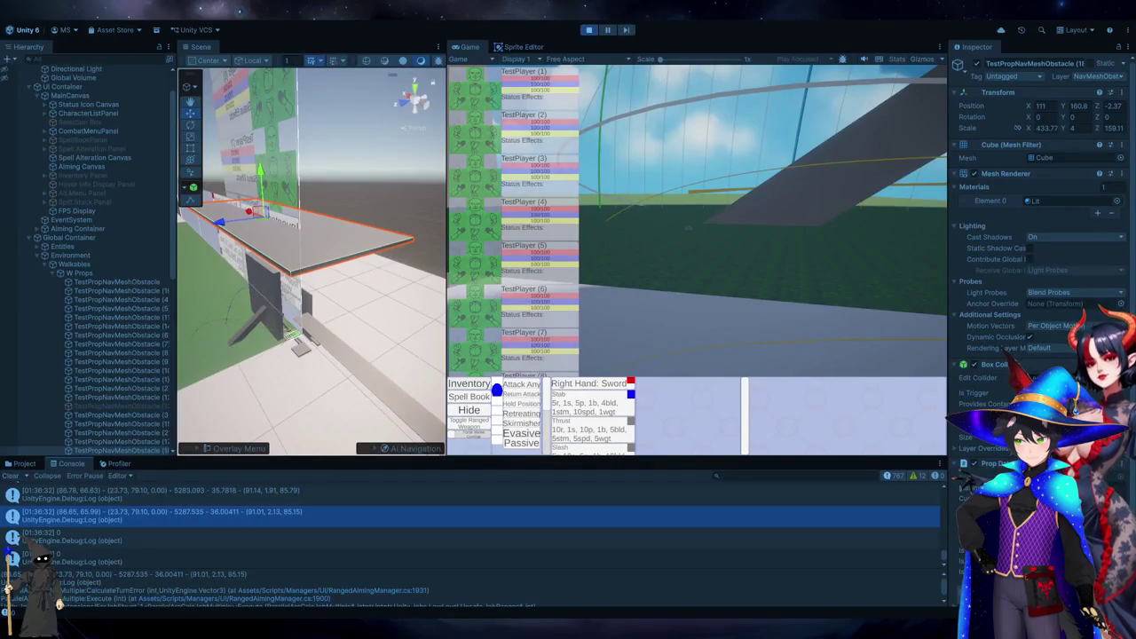
Inspect logged turn-error entries like (91.28, 1.68, 86.42), checking the turnError assignment and angle calculation.
left_click(199, 535)
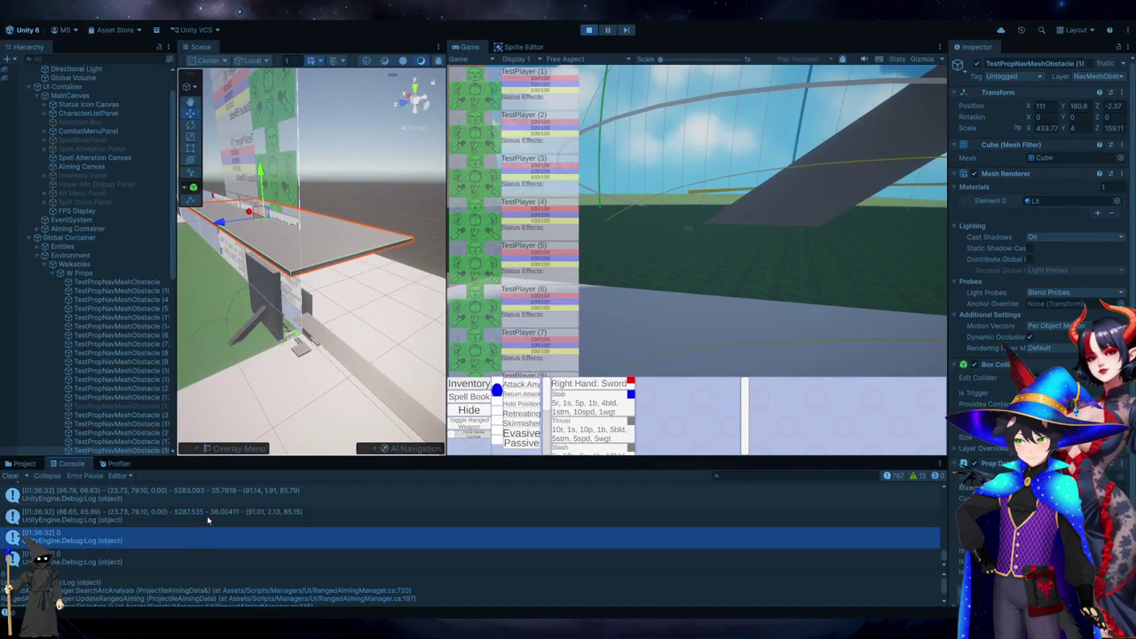
left_click(206, 516)
left_click(216, 495)
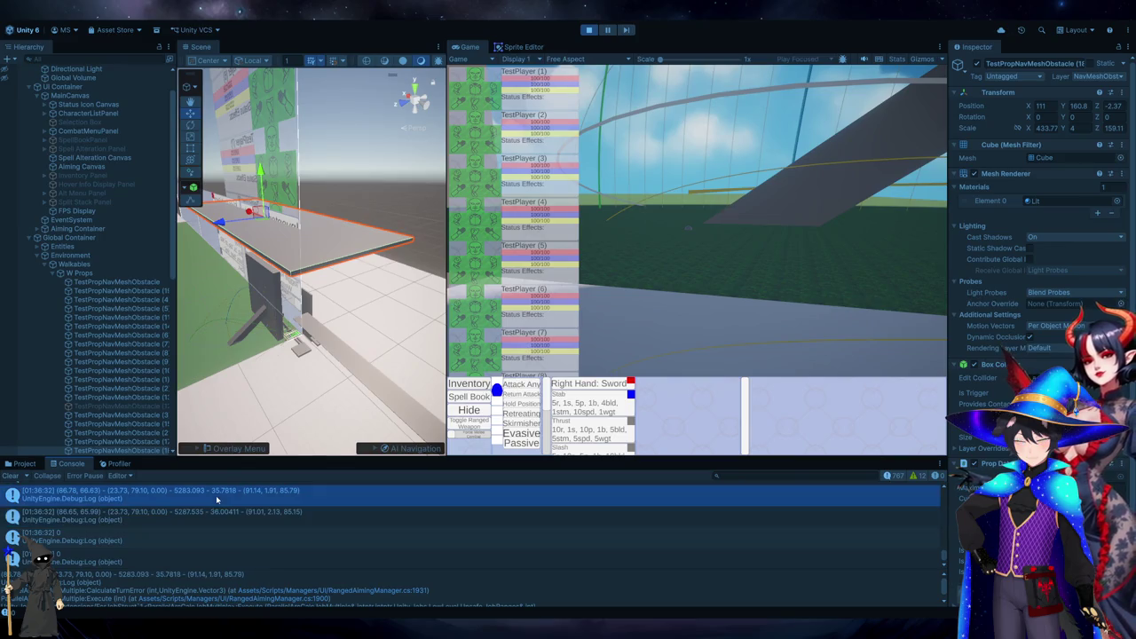
scroll(215, 502, "up", 2)
left_click(215, 510)
scroll(214, 509, "up", 2)
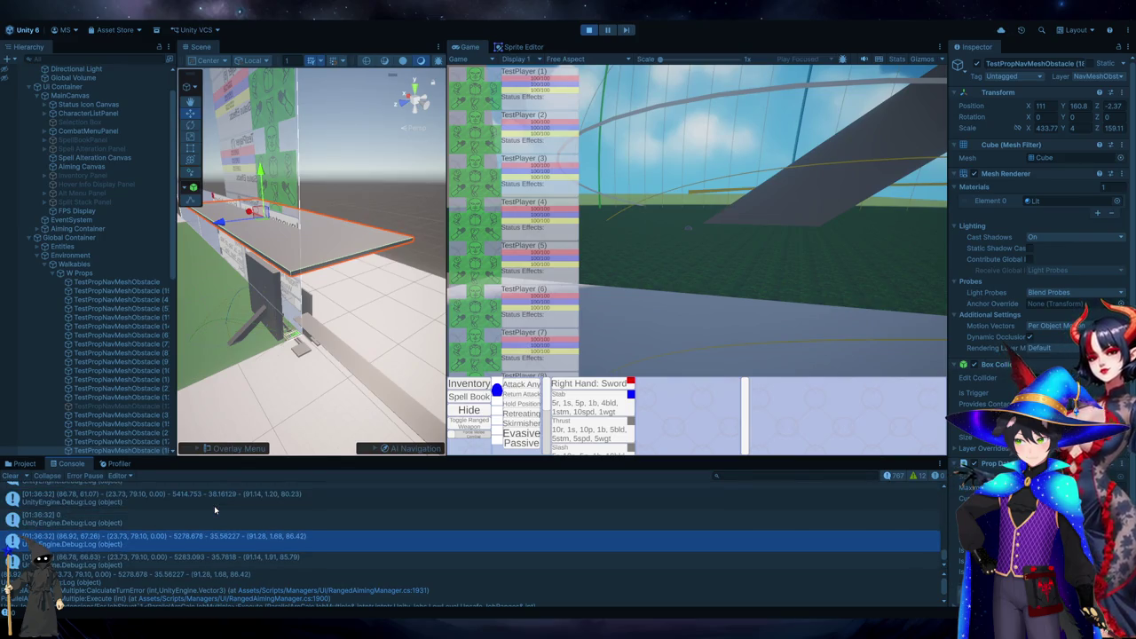
scroll(214, 510, "up", 2)
double_click(214, 510)
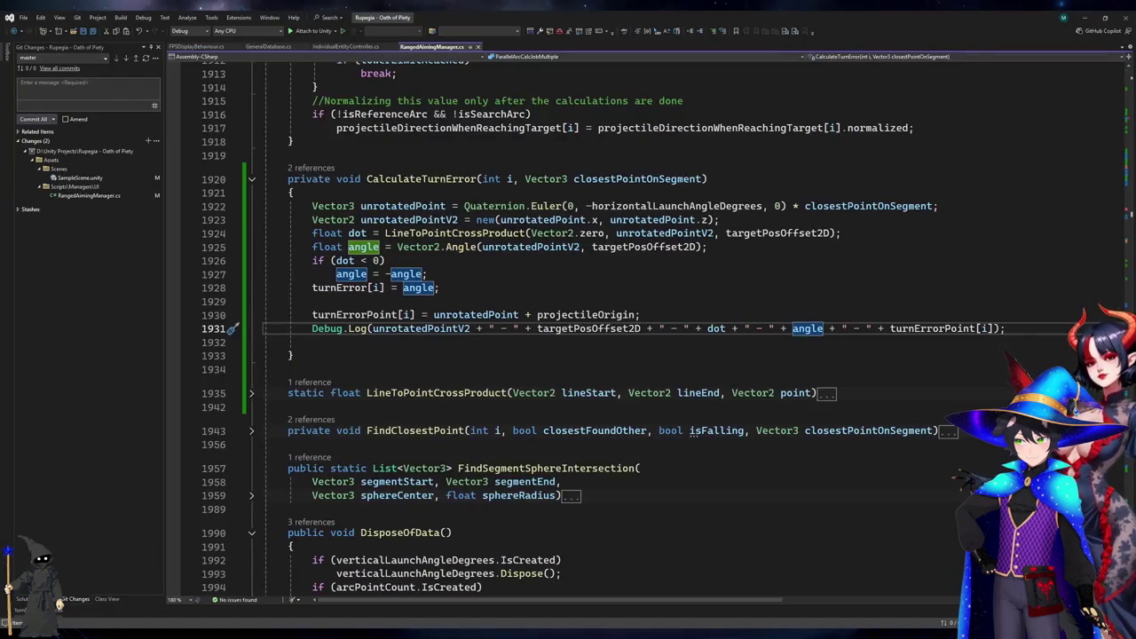
left_click(336, 289)
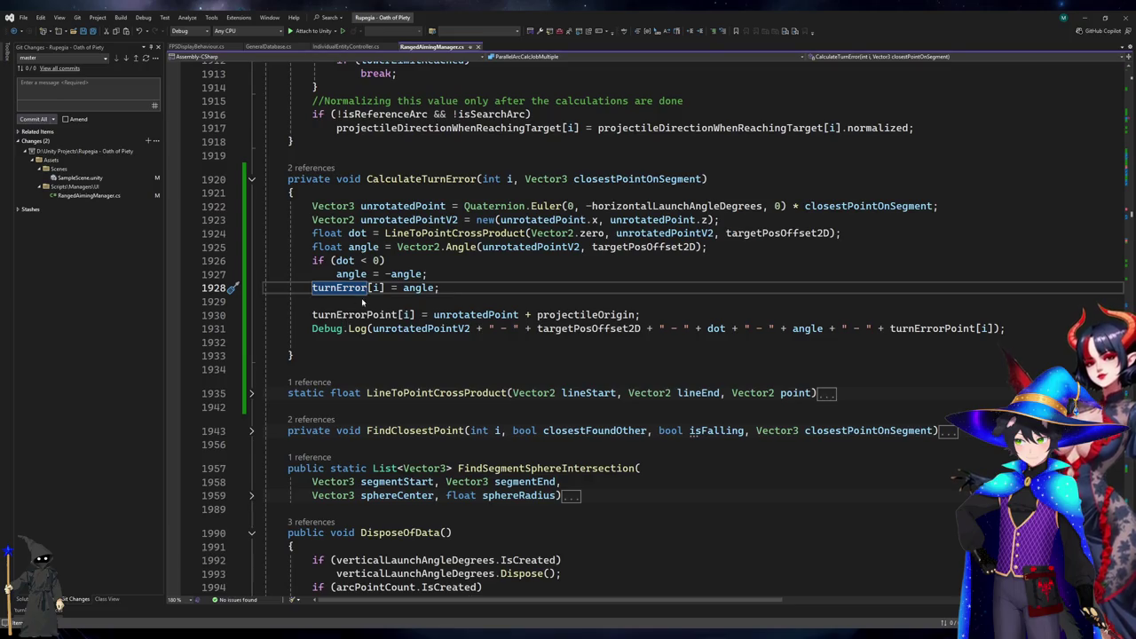
left_click(401, 247)
left_click(337, 289)
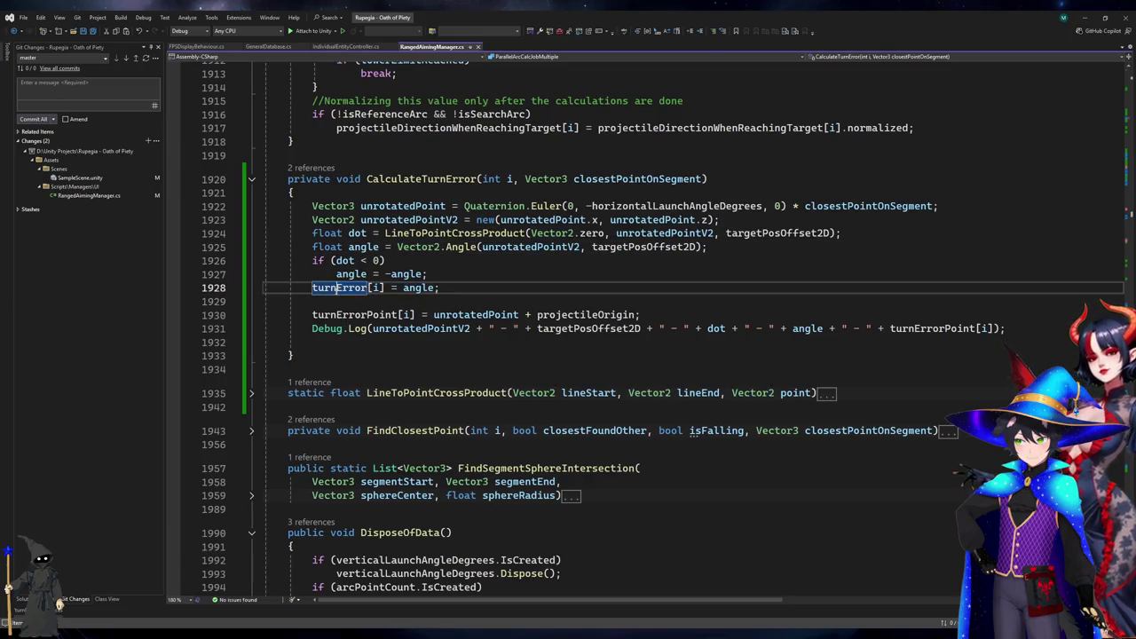
key("alt+Tab")
double_click(151, 547)
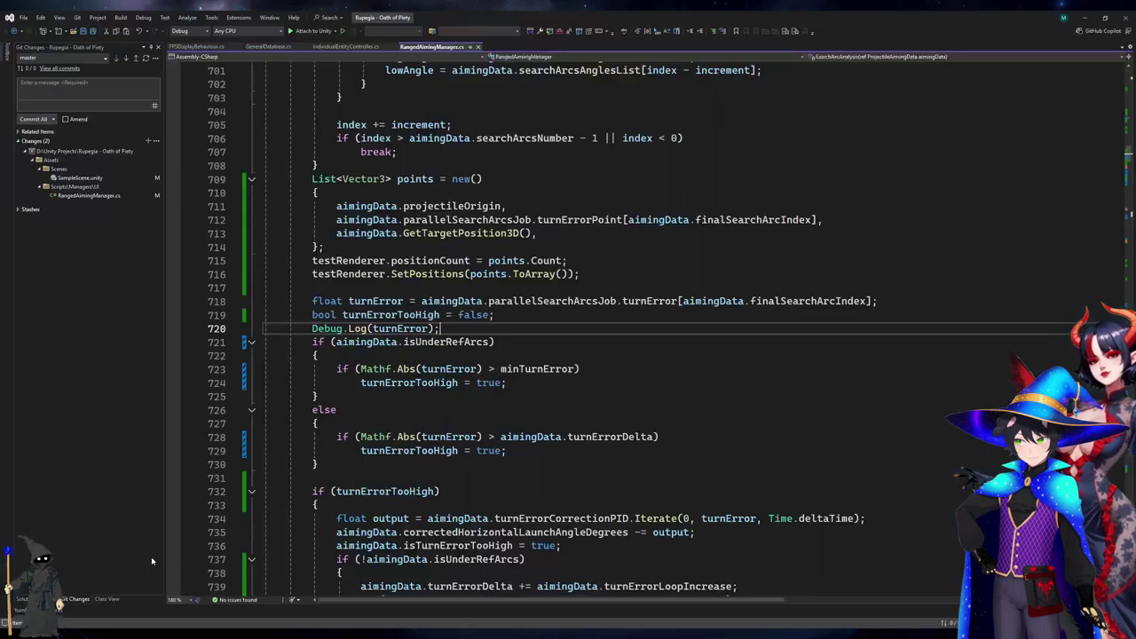
Examine line 718's references and list all turnError references, jumping to its disposal check and assignment.
left_click(660, 301)
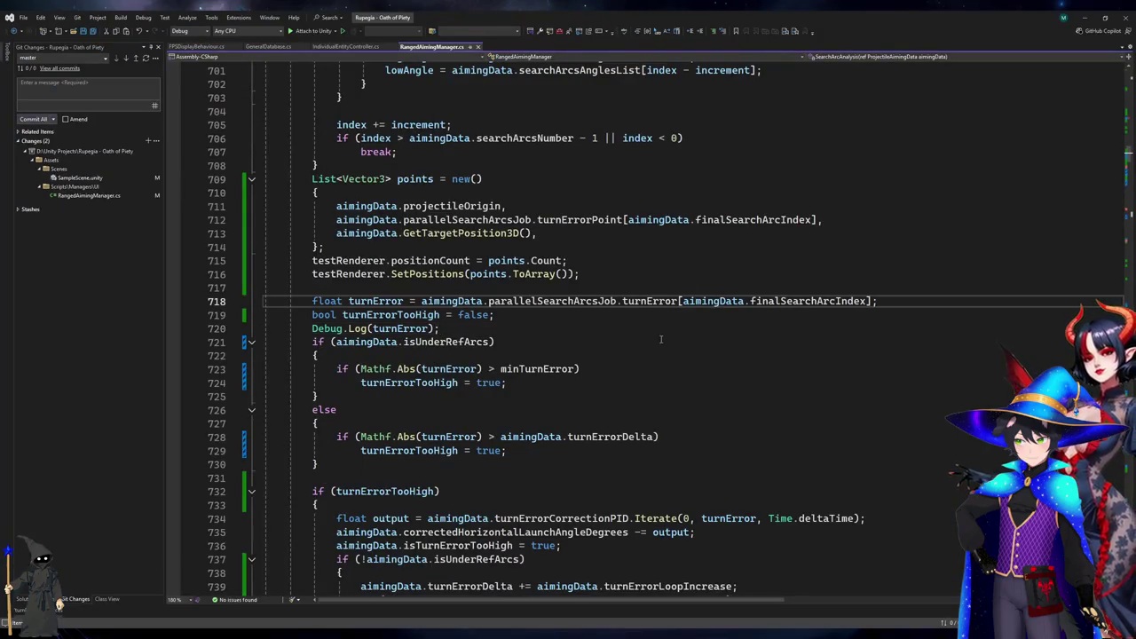
left_click(773, 301)
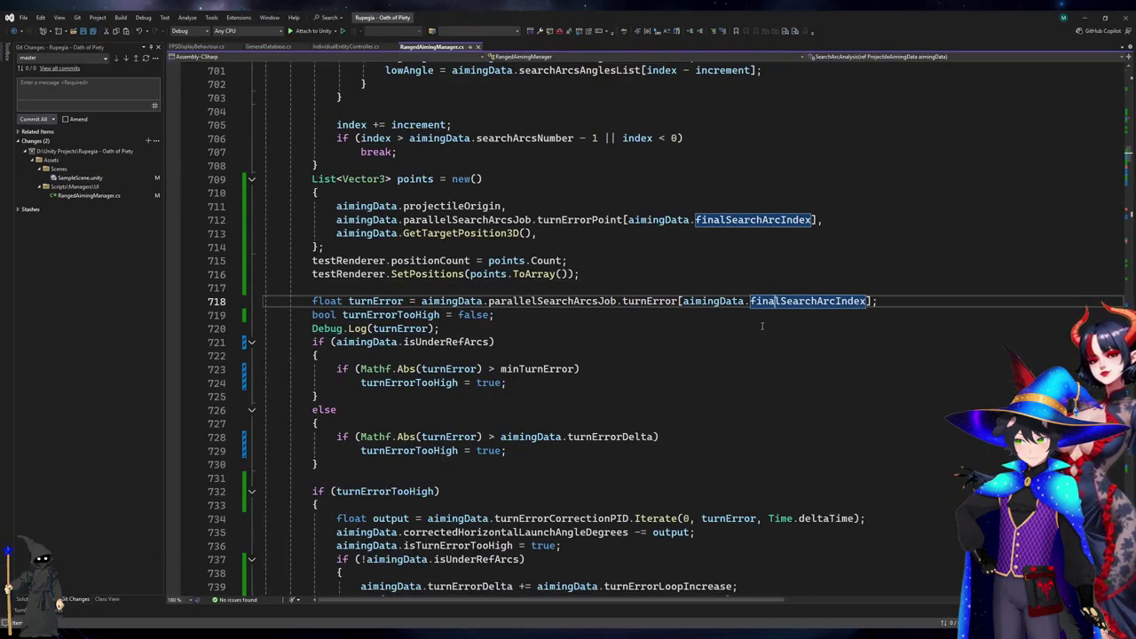
left_click(558, 301)
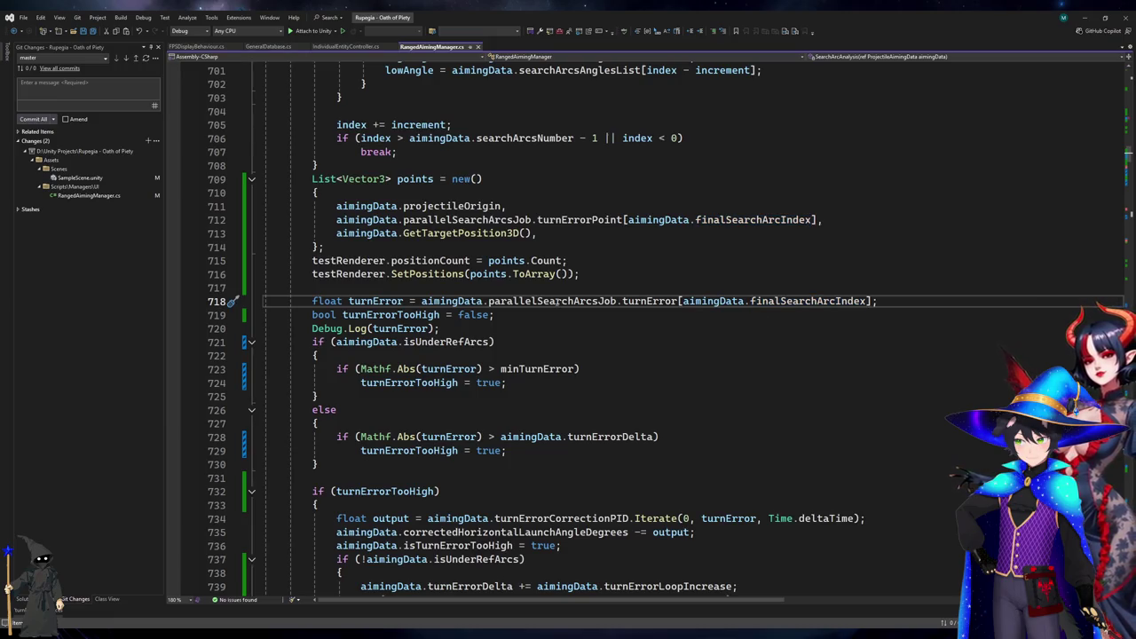
left_click(642, 300)
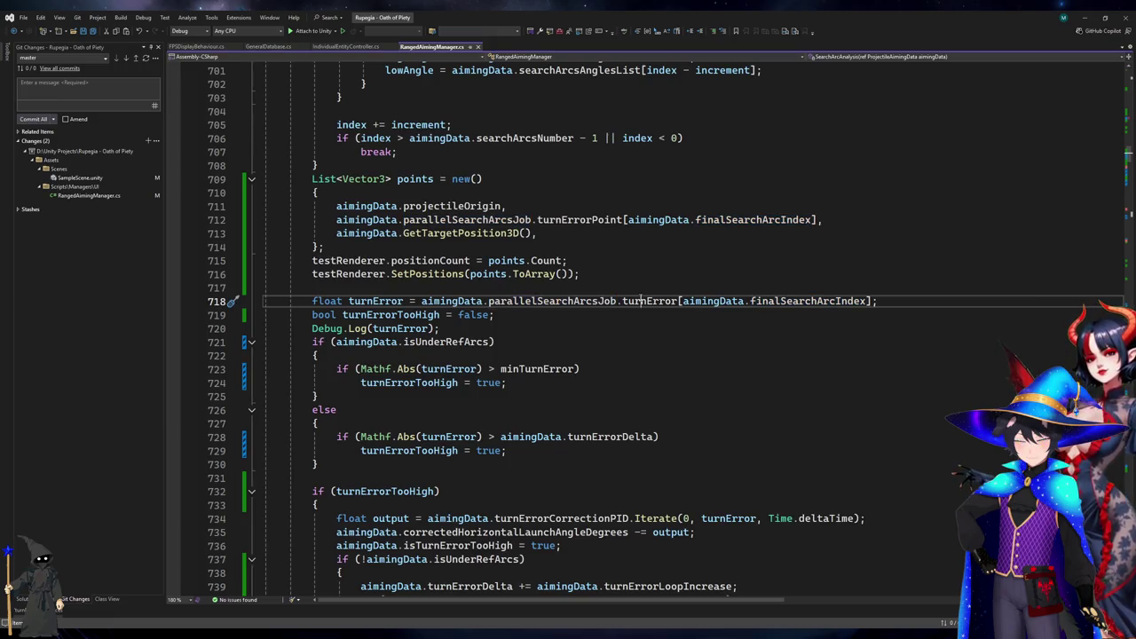
key("shift+F12")
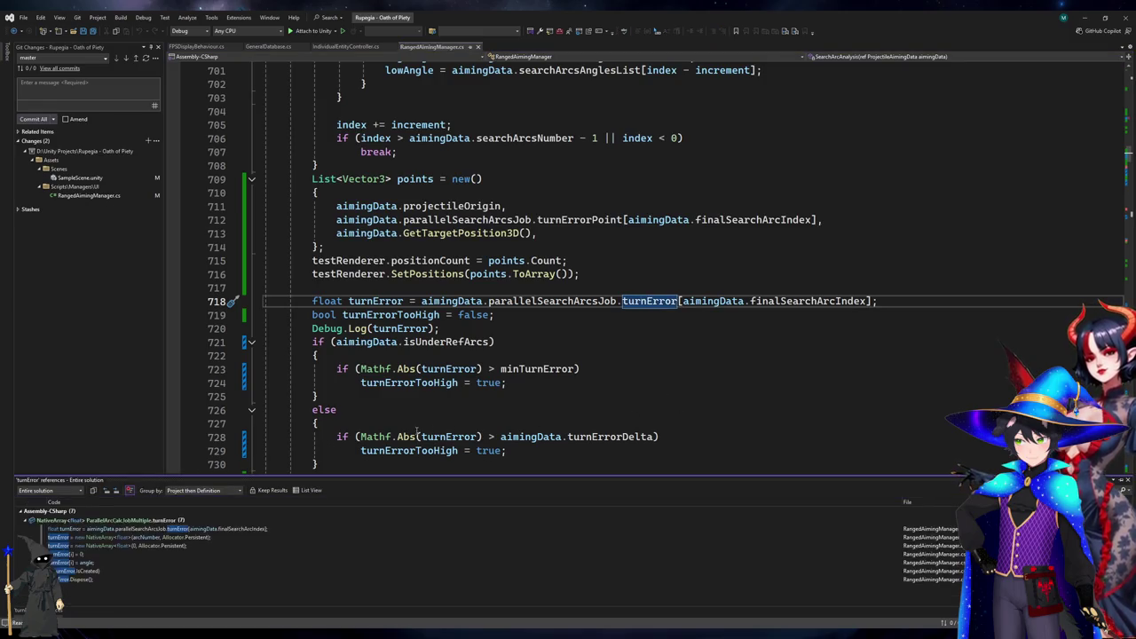
left_click(95, 572)
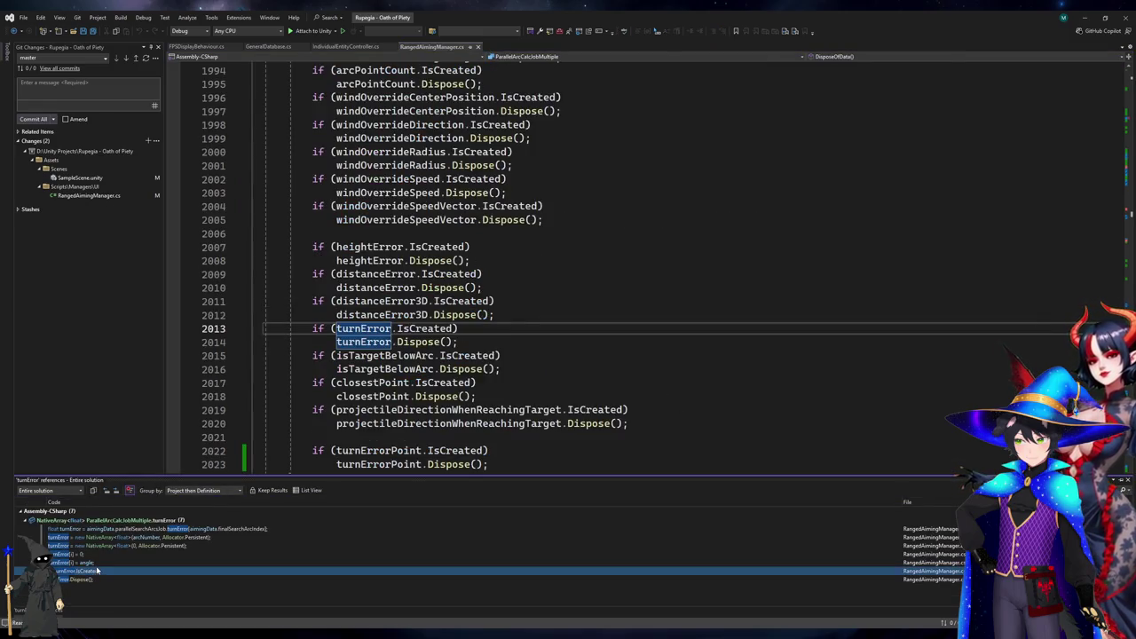
key("Up")
Follow CalculateTurnError to its call sites and isSearchArc uses, ending after line 1917.
left_click(426, 195)
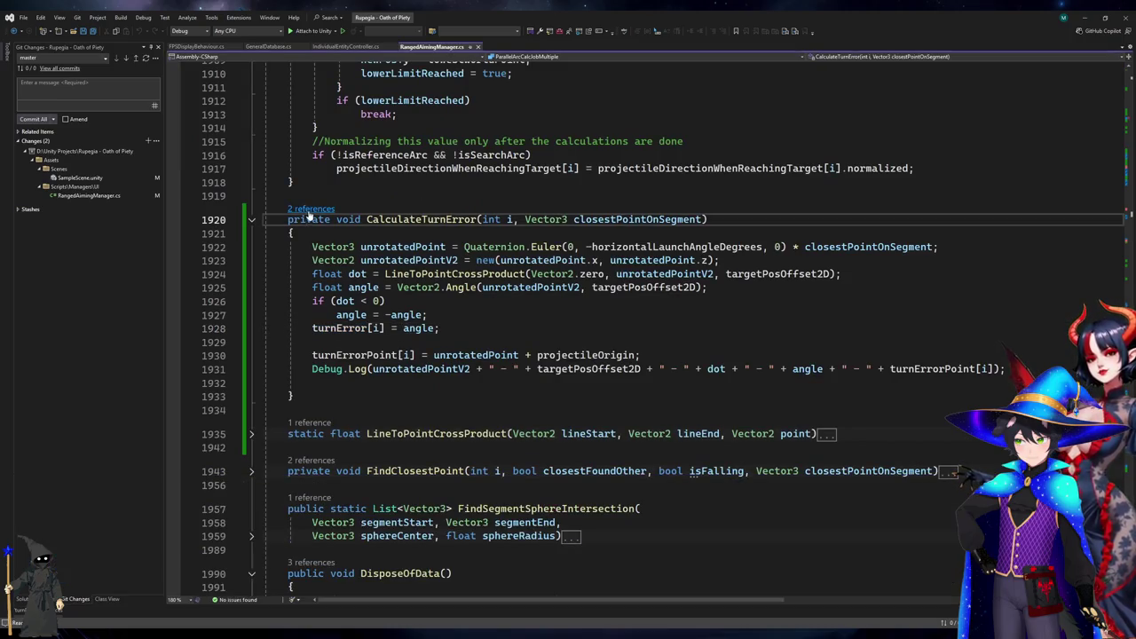
key("ctrl+minus")
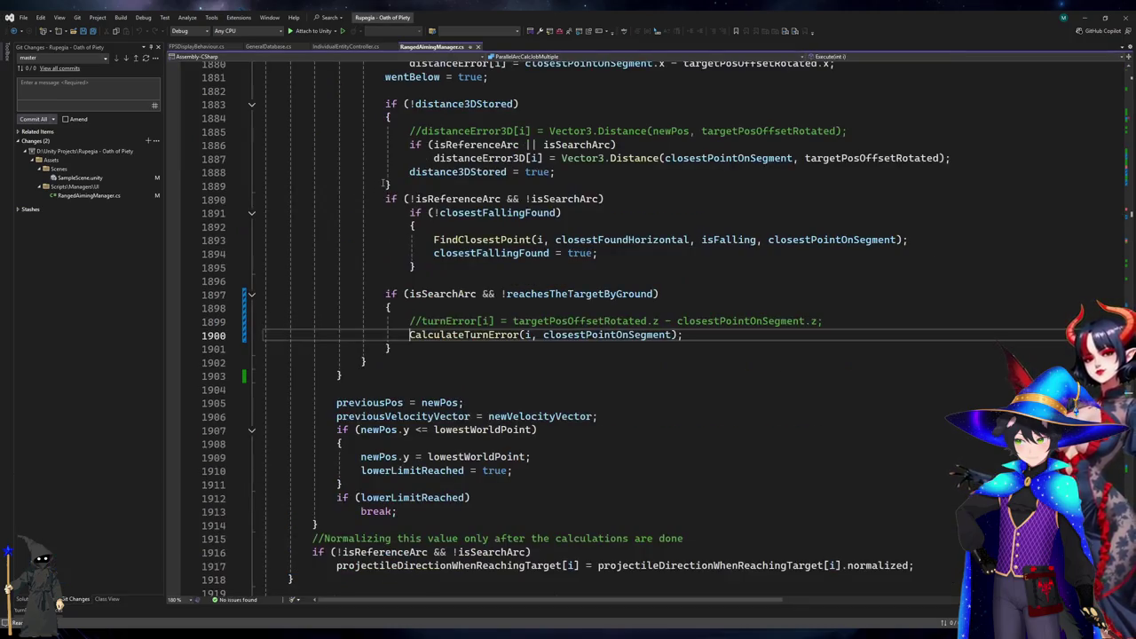
left_click(447, 294)
scroll(447, 294, "up", 7)
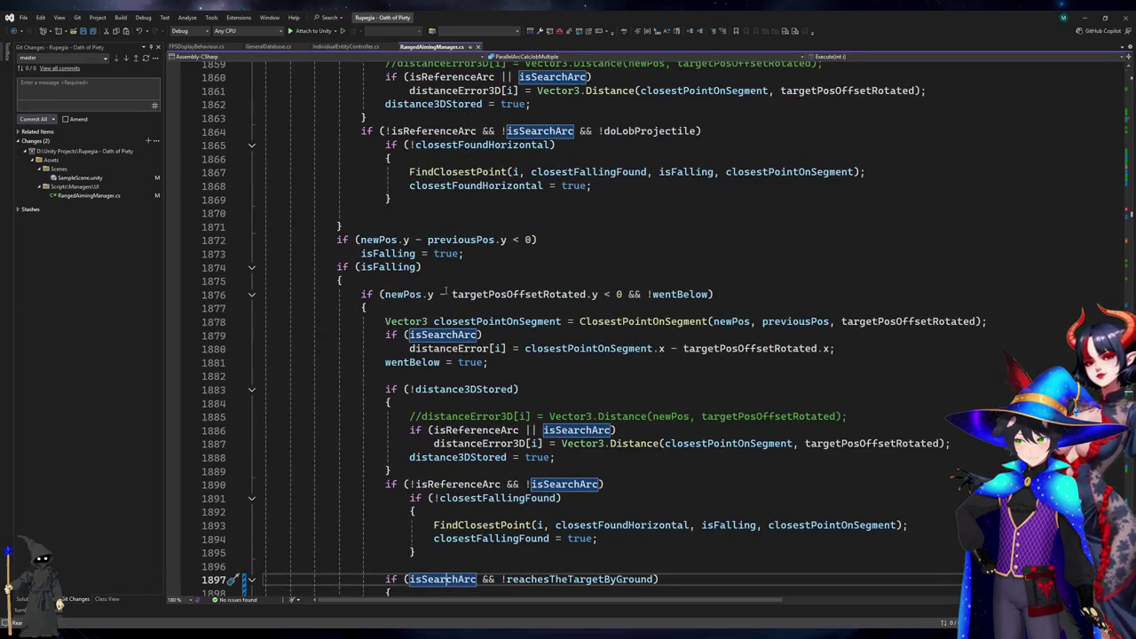
scroll(446, 294, "up", 5)
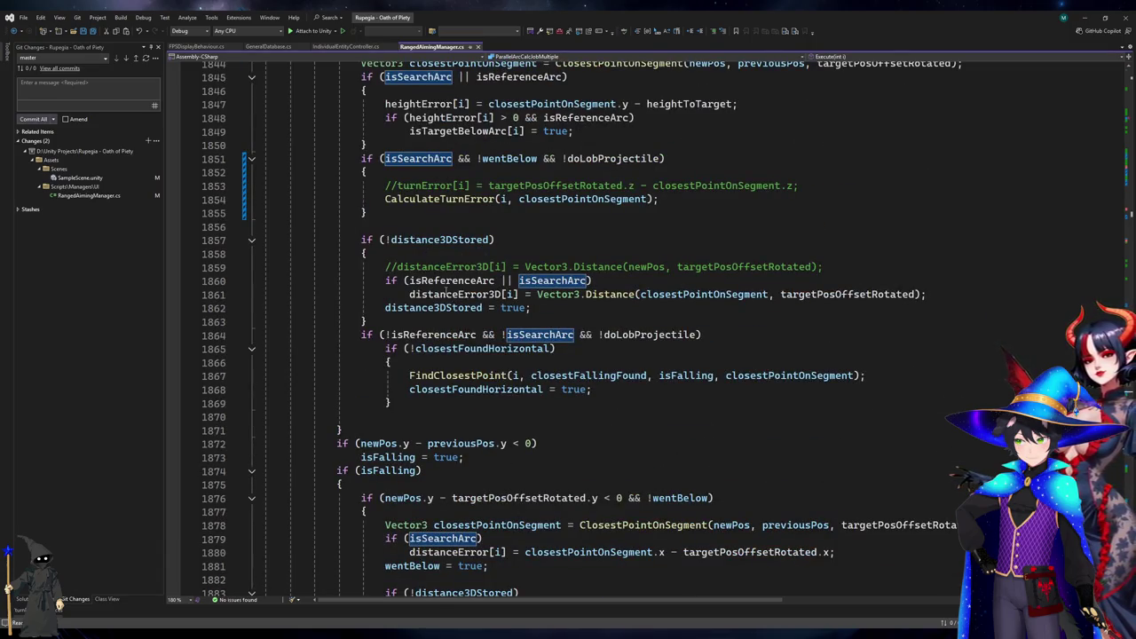
scroll(446, 294, "up", 2)
left_click(397, 240)
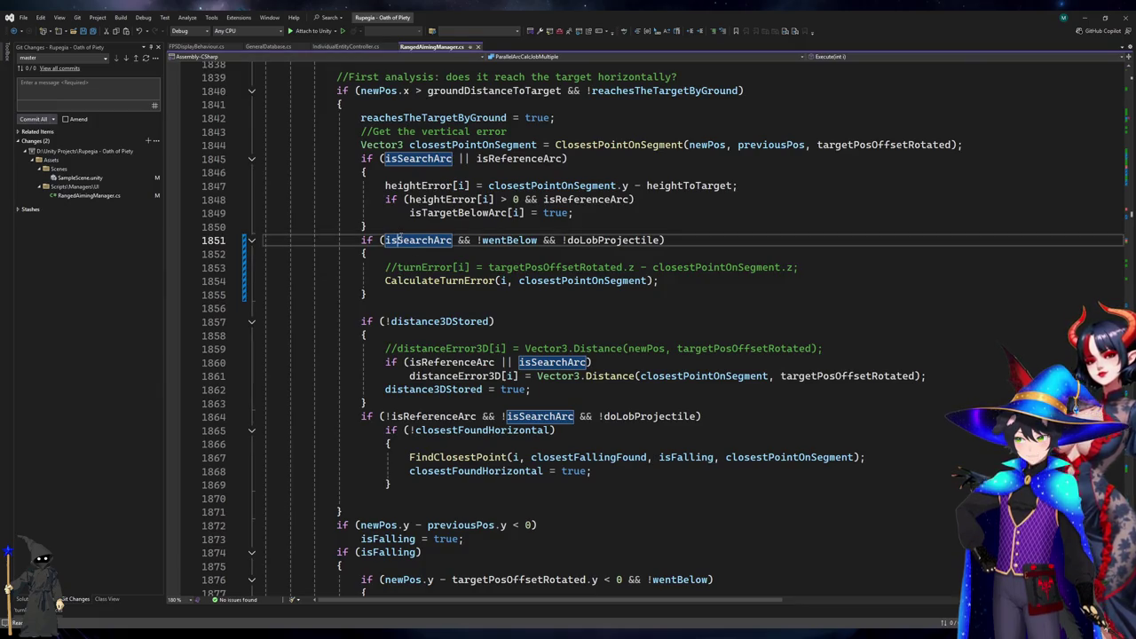
left_click(429, 281)
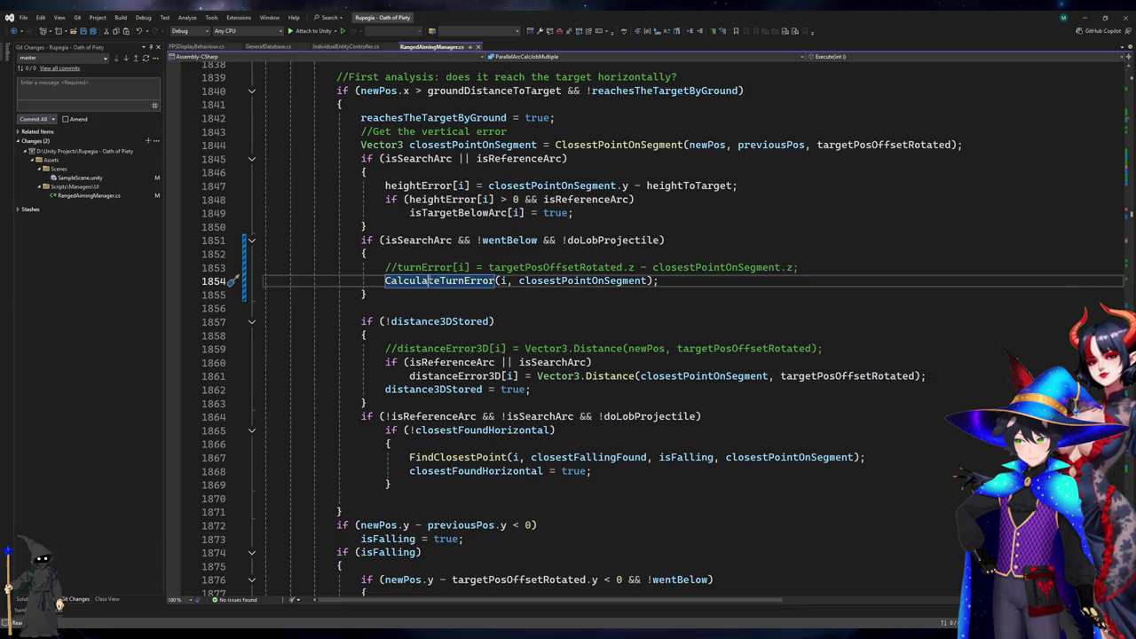
scroll(429, 281, "up", 1)
left_click(429, 280)
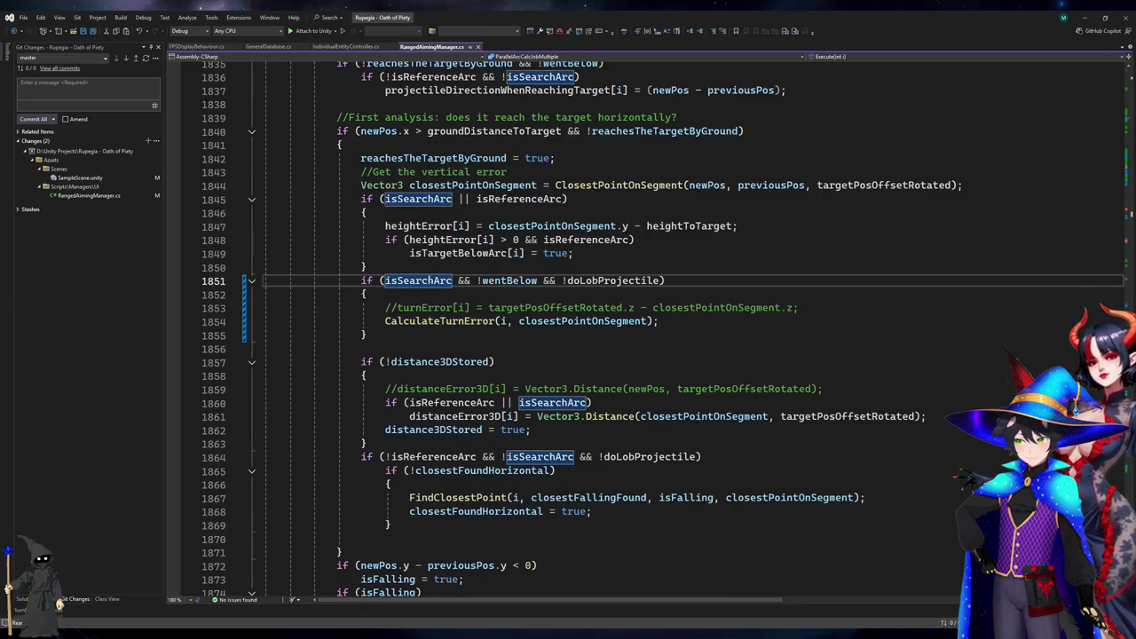
scroll(429, 281, "down", 5)
scroll(428, 280, "up", 4)
scroll(429, 281, "down", 16)
scroll(429, 287, "down", 4)
left_click(938, 321)
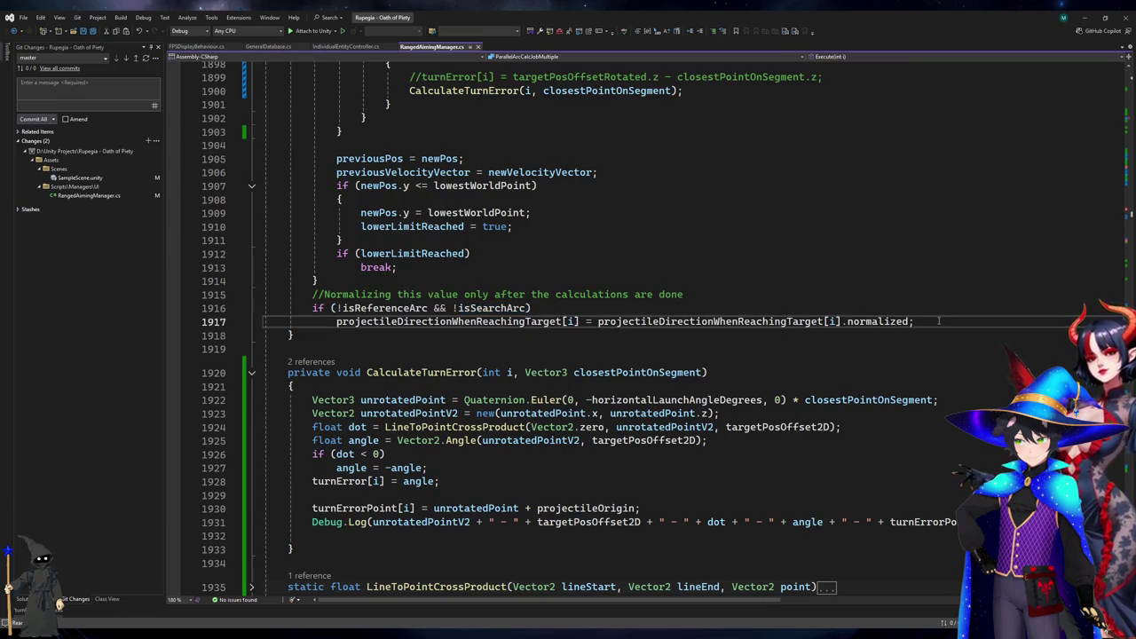
Add if (isSearchArc) Debug.Log(i + " - " + turnError[i]); after line 1917 and save.
key("Return")
type("if(isSe")
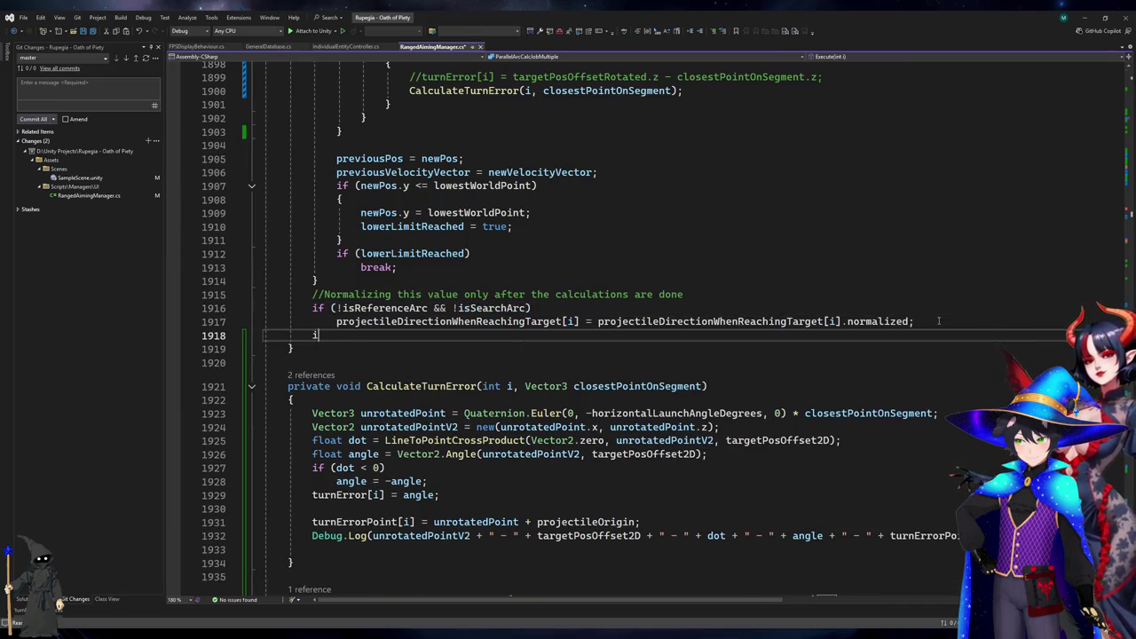
key("Tab")
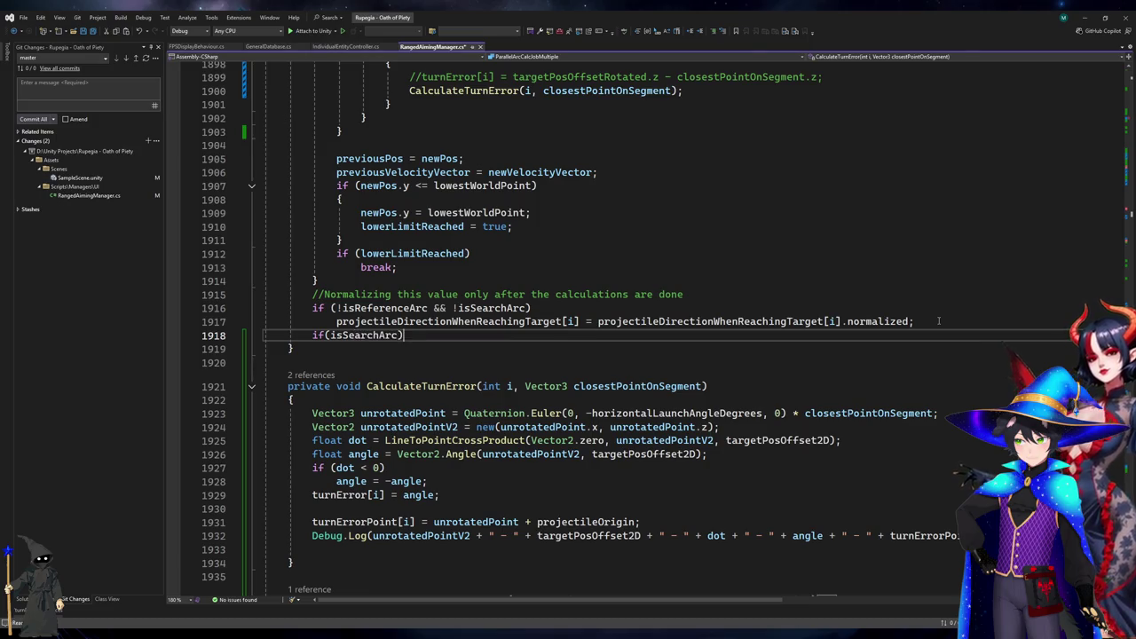
type(")")
key("Return")
type("Debug.Log(i + \"")
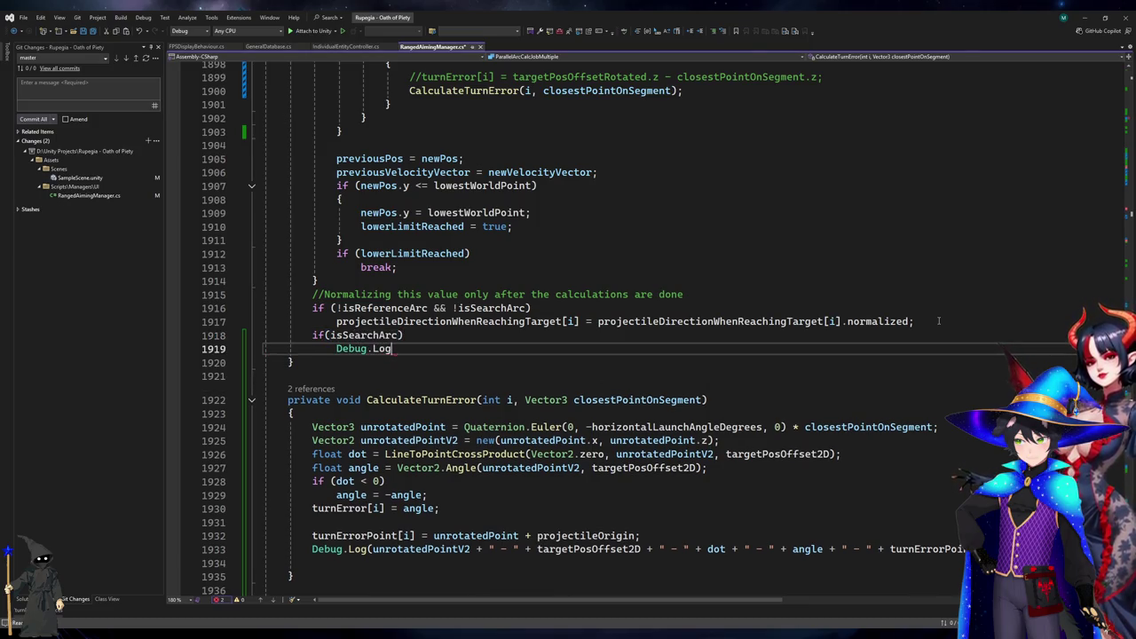
type(" - \" + turnE")
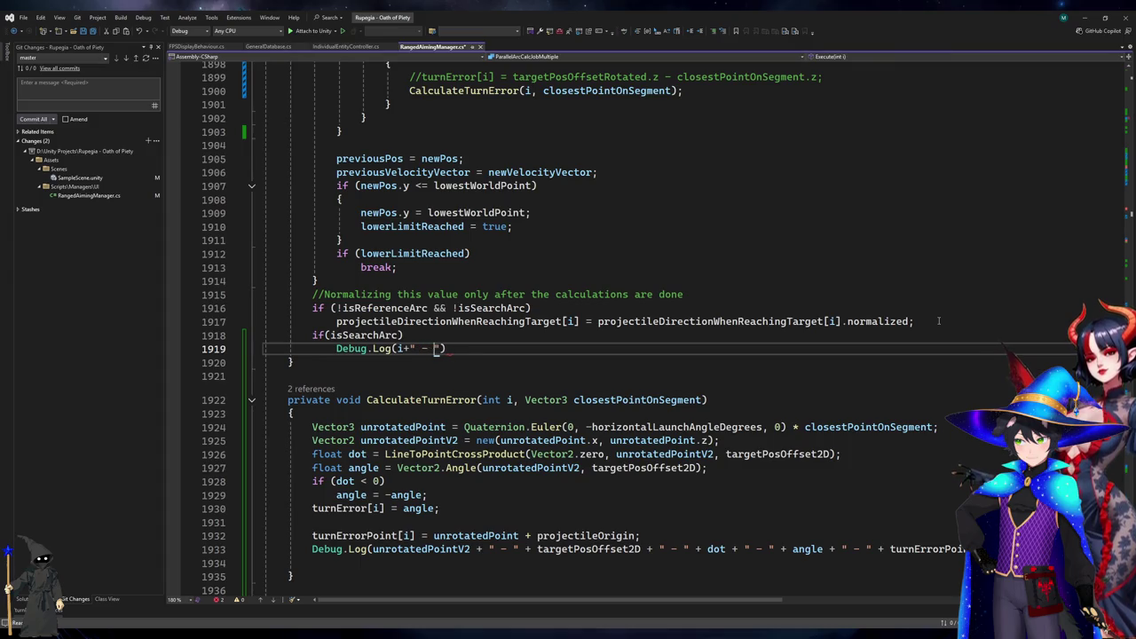
type("rror[i]);/")
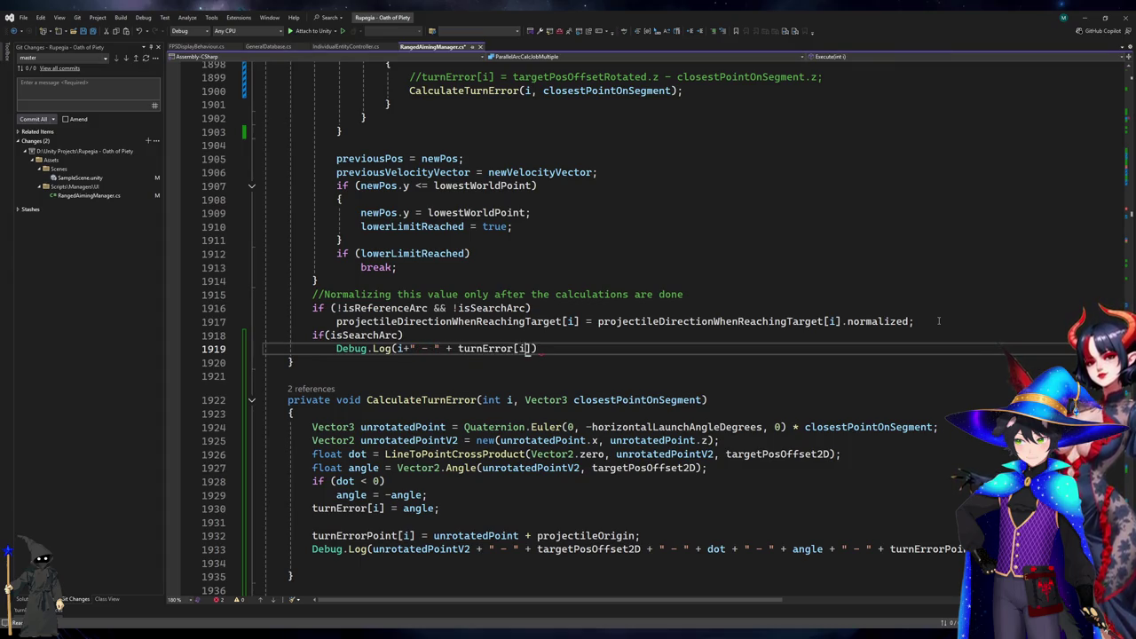
key("BackSpace")
key("ctrl+s")
left_click(1085, 16)
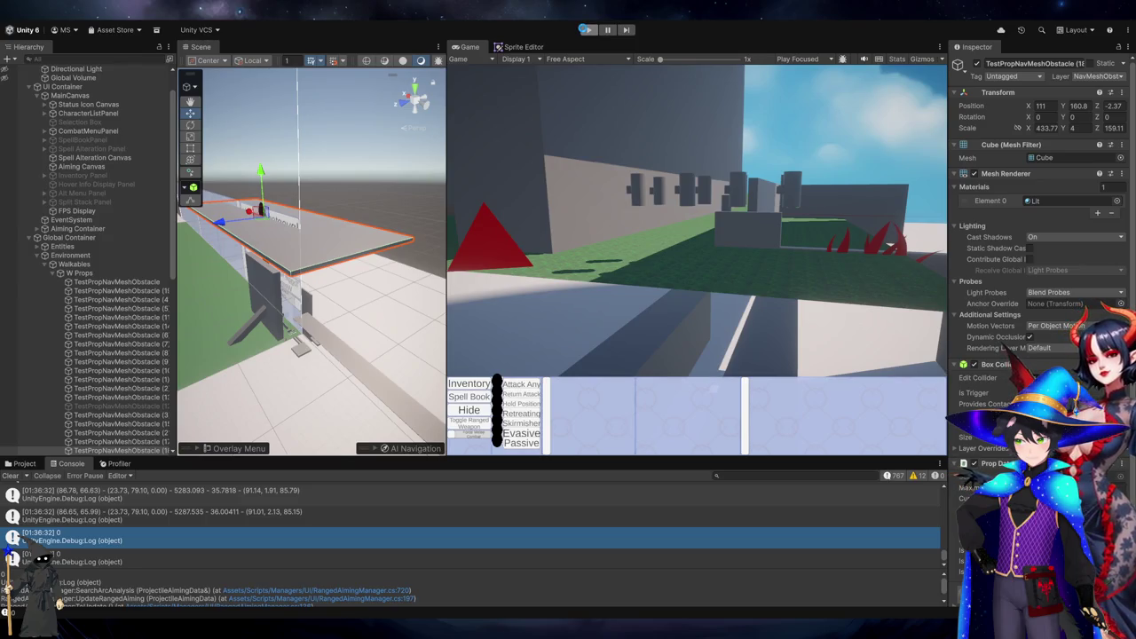
Append + " - " + doLobProjectile to the search-arc log line.
key("alt+Tab")
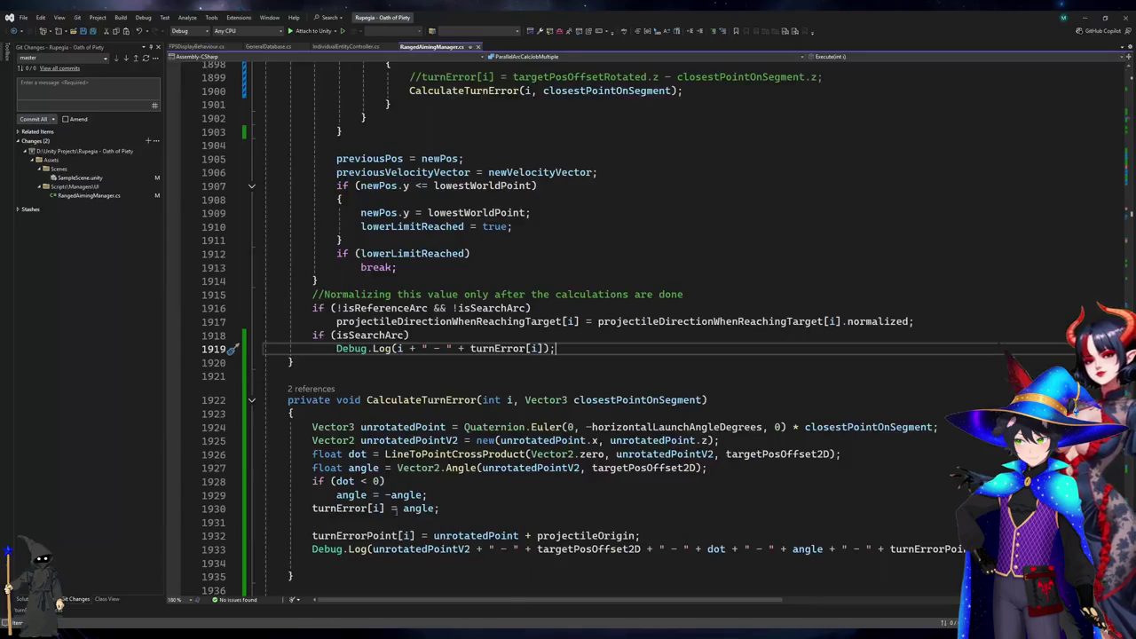
left_click(543, 348)
type("+\" - \"+dot")
key("Tab")
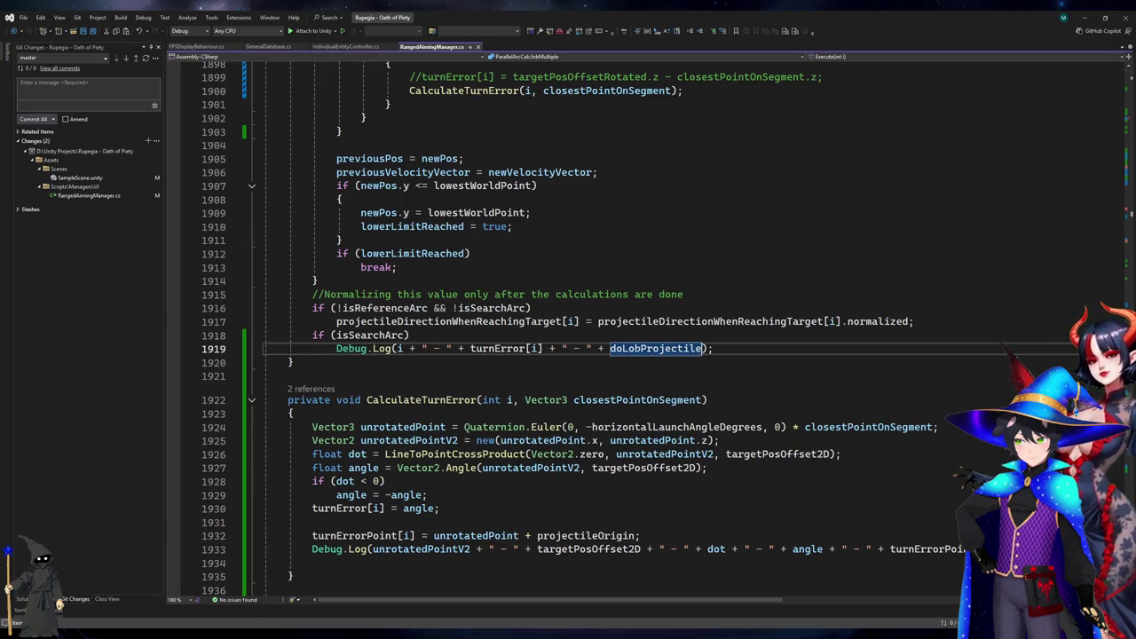
key("alt+Tab")
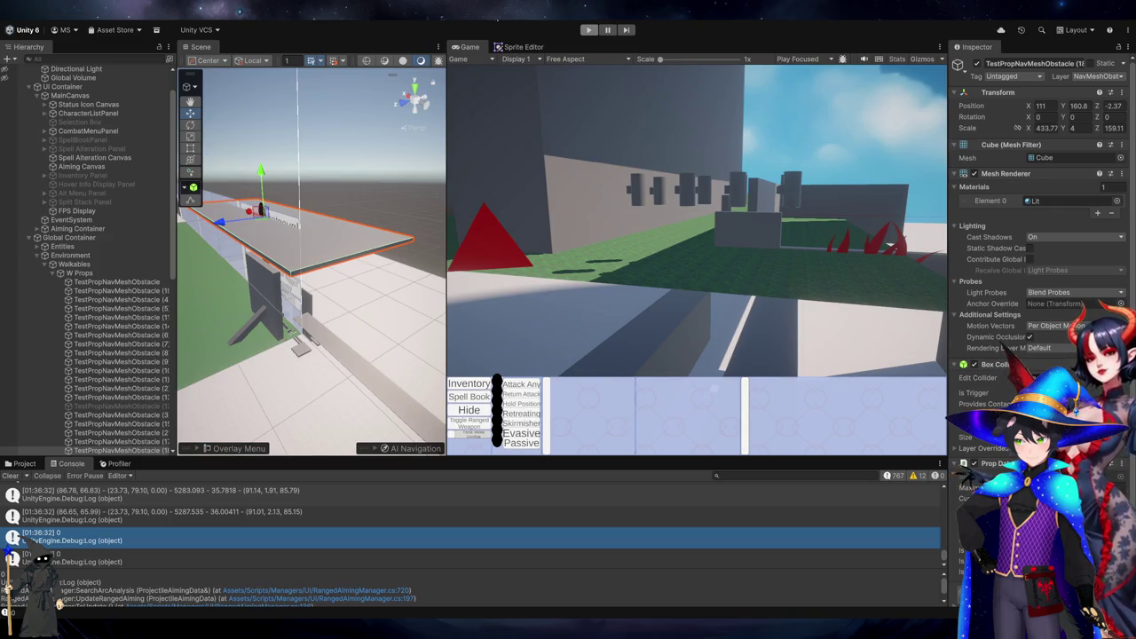
Start play mode and place the script's cursor at line 1918 in the code editor.
left_click(587, 31)
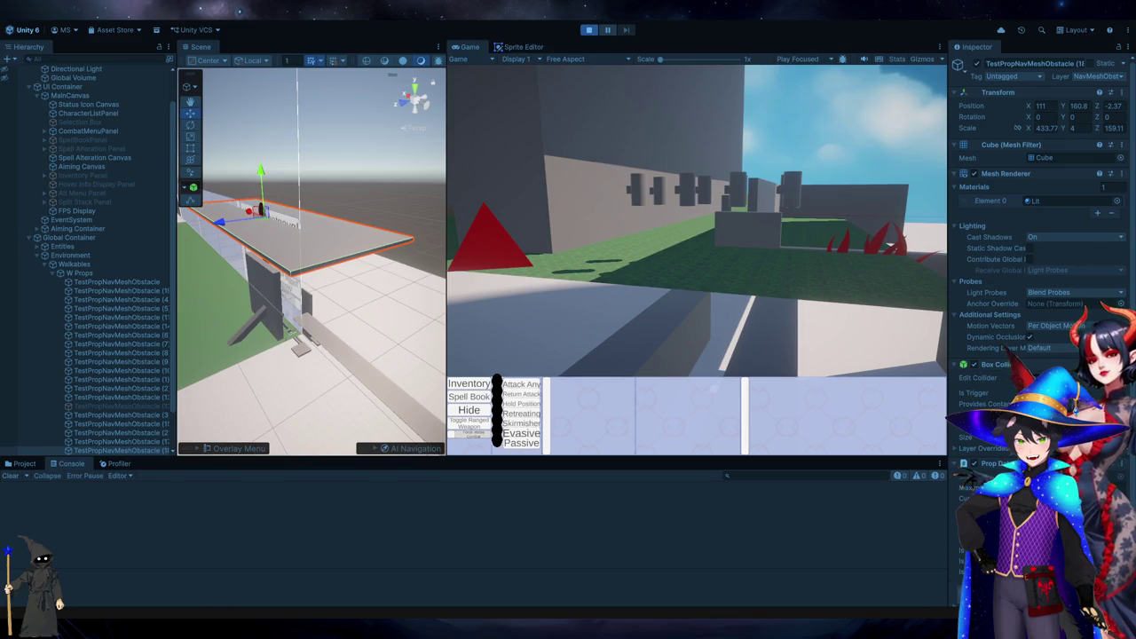
key("alt+Tab")
left_click(438, 338)
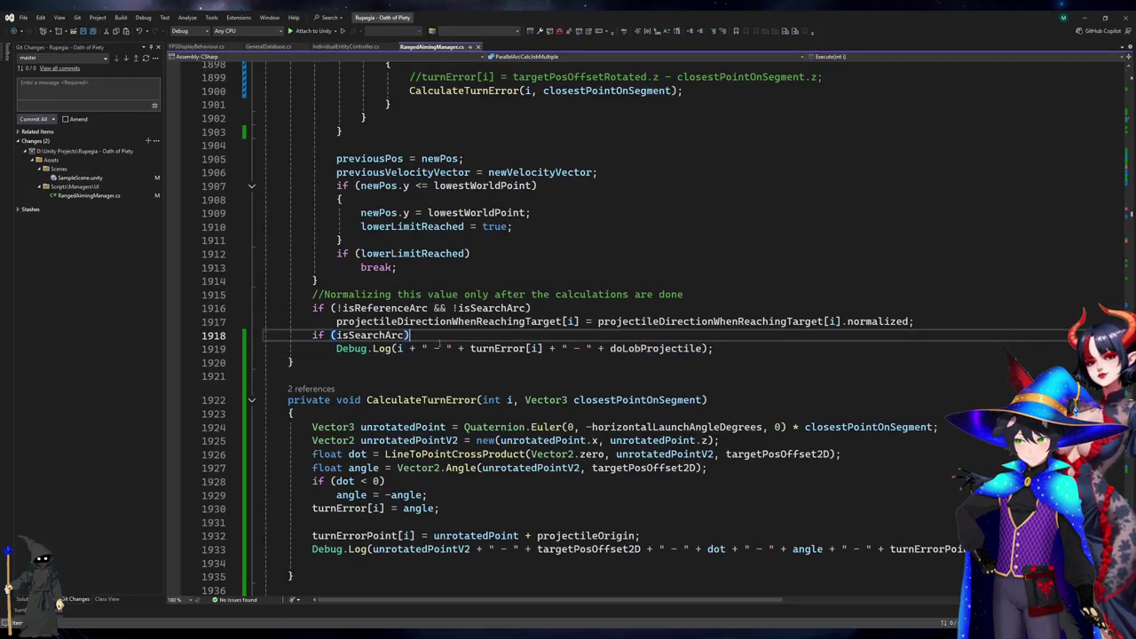
key("alt+Tab")
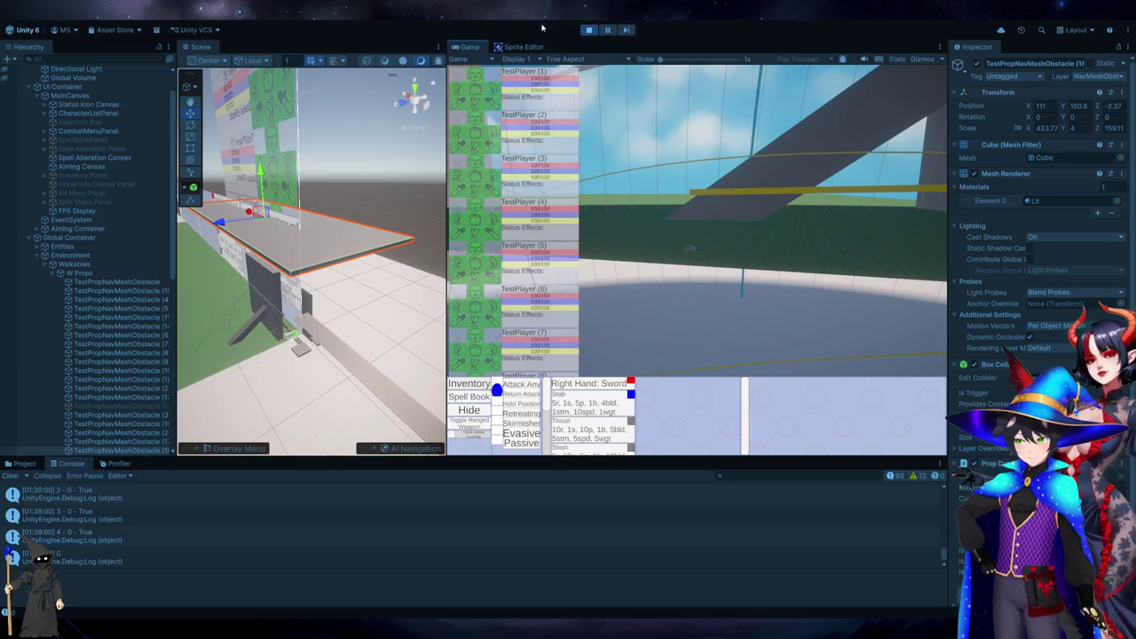
Inspect the turn-error Console entries and open RangedAimingManager.cs at line 1933 from one.
left_click(230, 519)
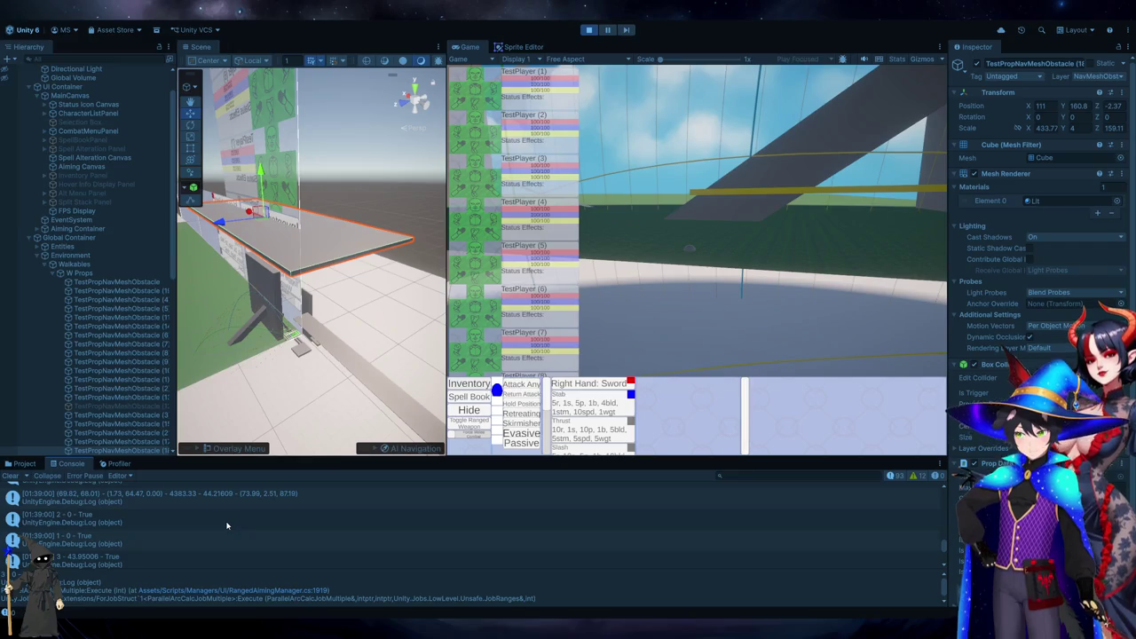
left_click(228, 526)
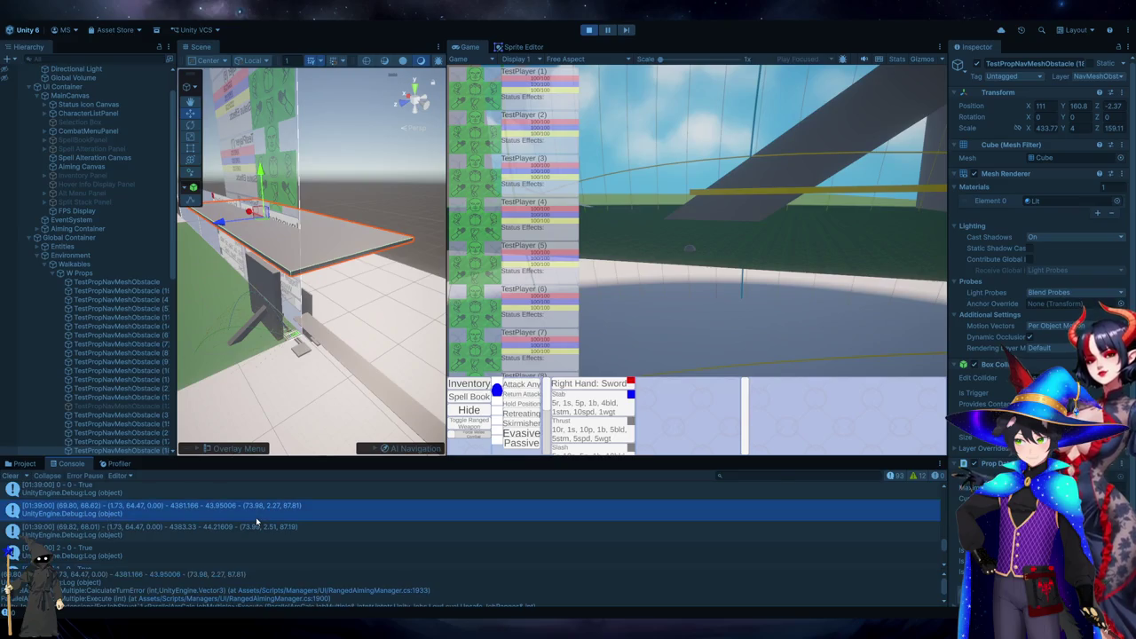
double_click(257, 522)
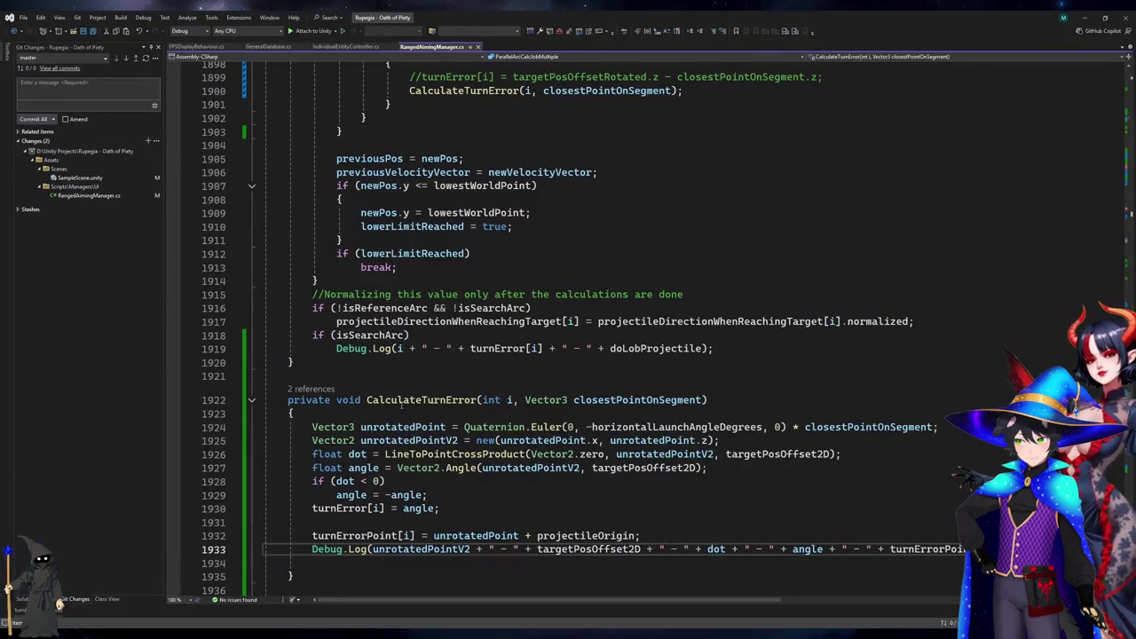
Prefix the line 1933 turn-error Debug.Log with i + " - " +, save, and return to Unity.
key("ctrl+minus")
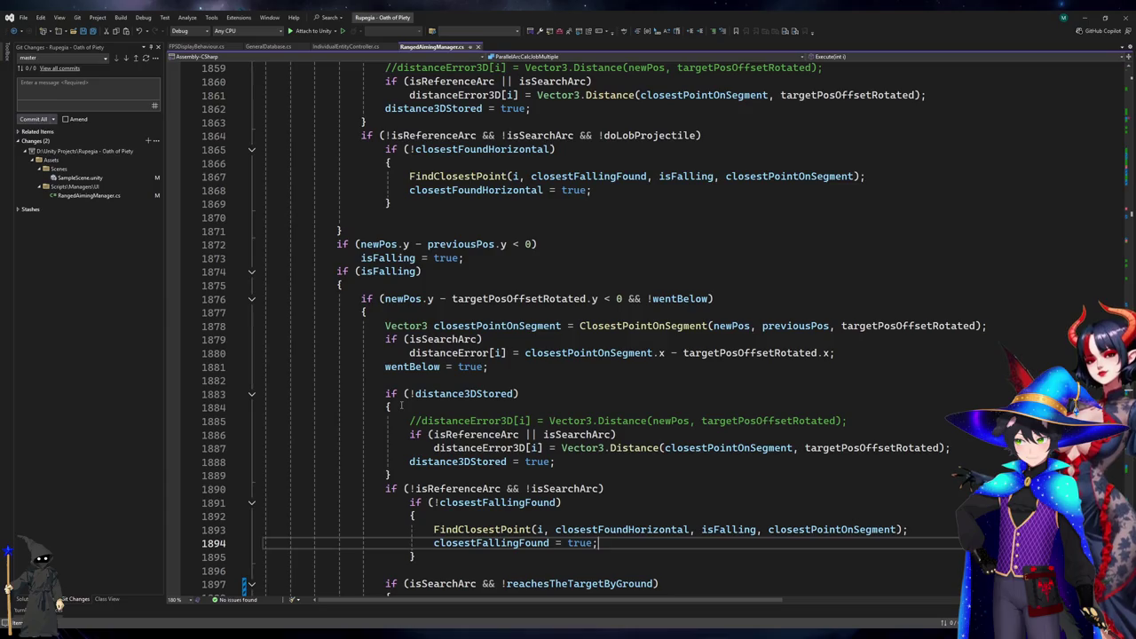
key("ctrl+shift+minus")
key("ctrl+Right")
key("ctrl+Right")
key("ctrl+Right")
type("i+\" - \"+")
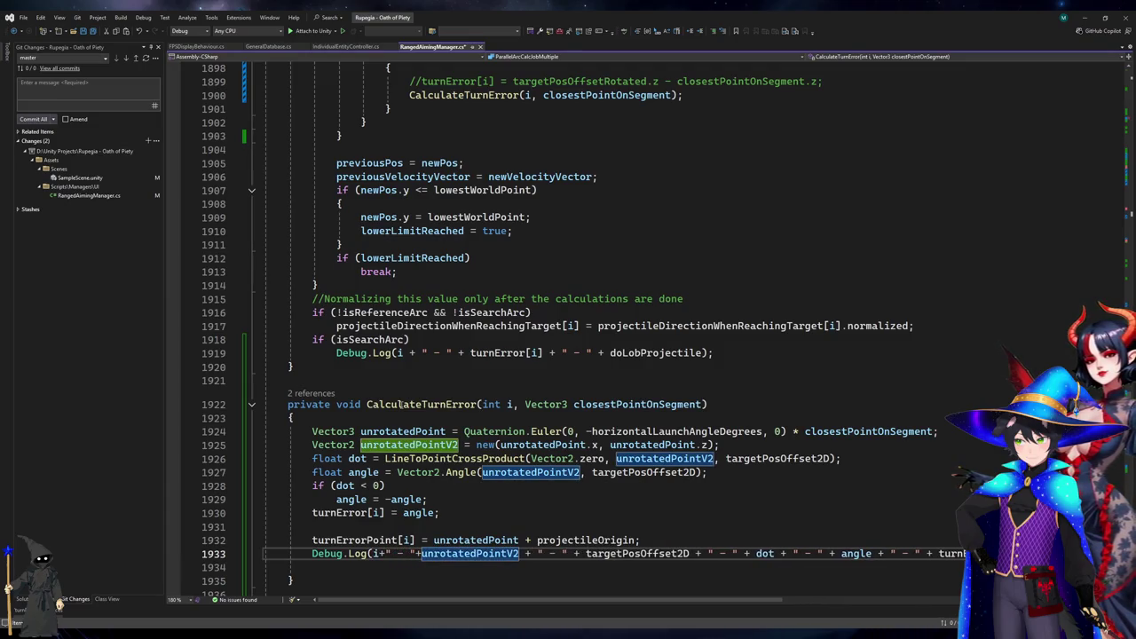
key("ctrl+s")
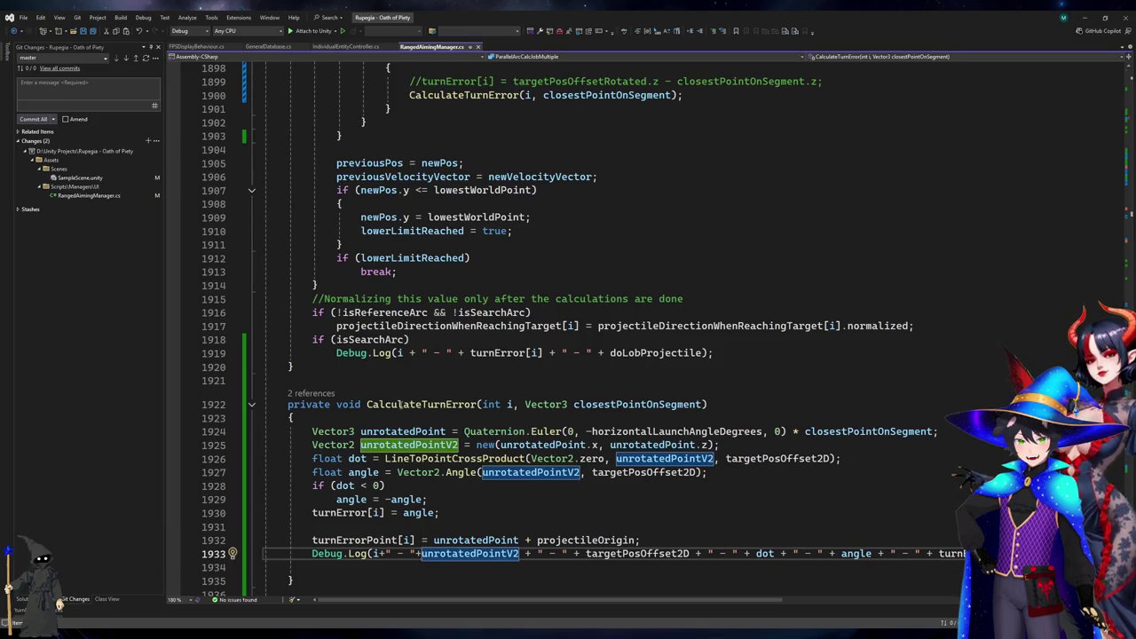
key("alt+Tab")
scroll(158, 314, "down", 10)
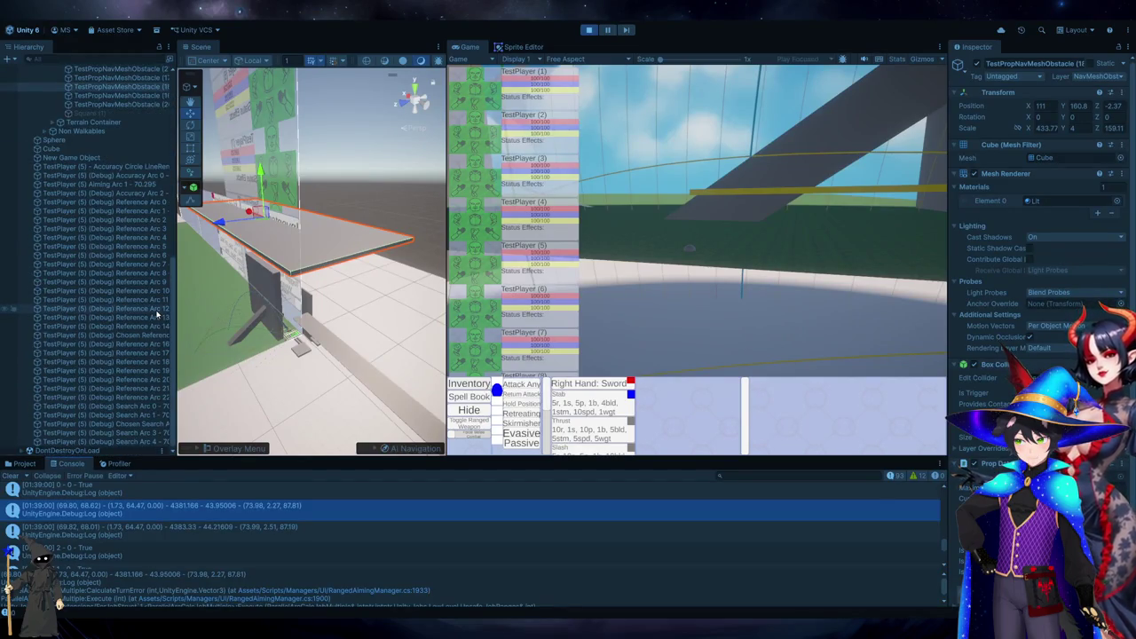
Check the Line Renderer points of TestPlayer (5)'s debug Search Arc 0 and Search Arc 1.
left_click(118, 406)
left_click(116, 415)
left_click(125, 409)
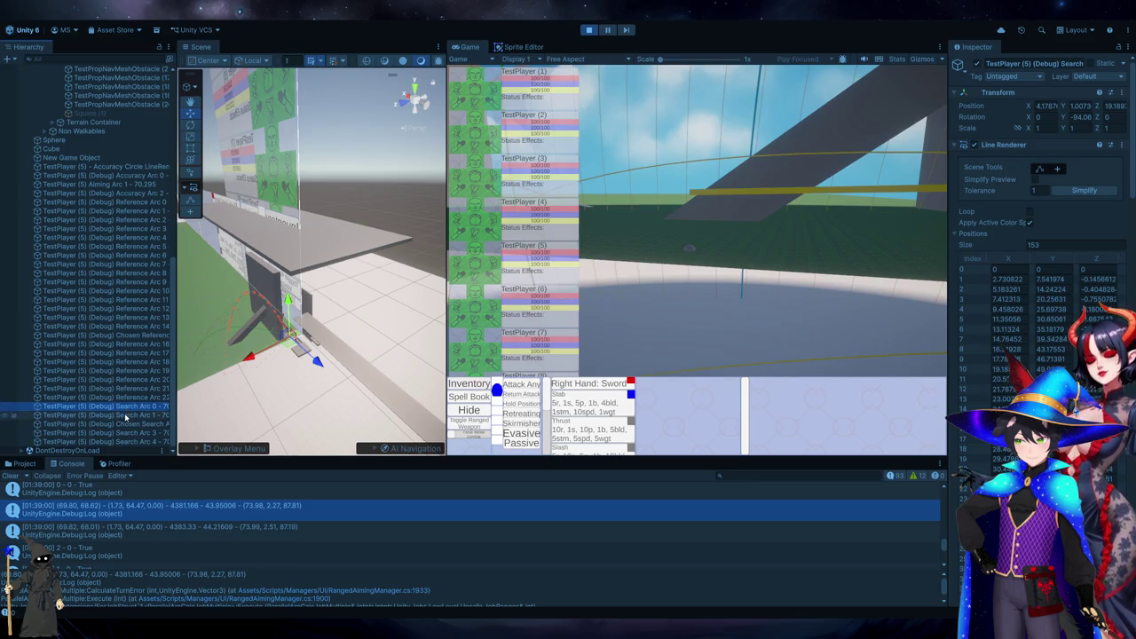
left_click(125, 414)
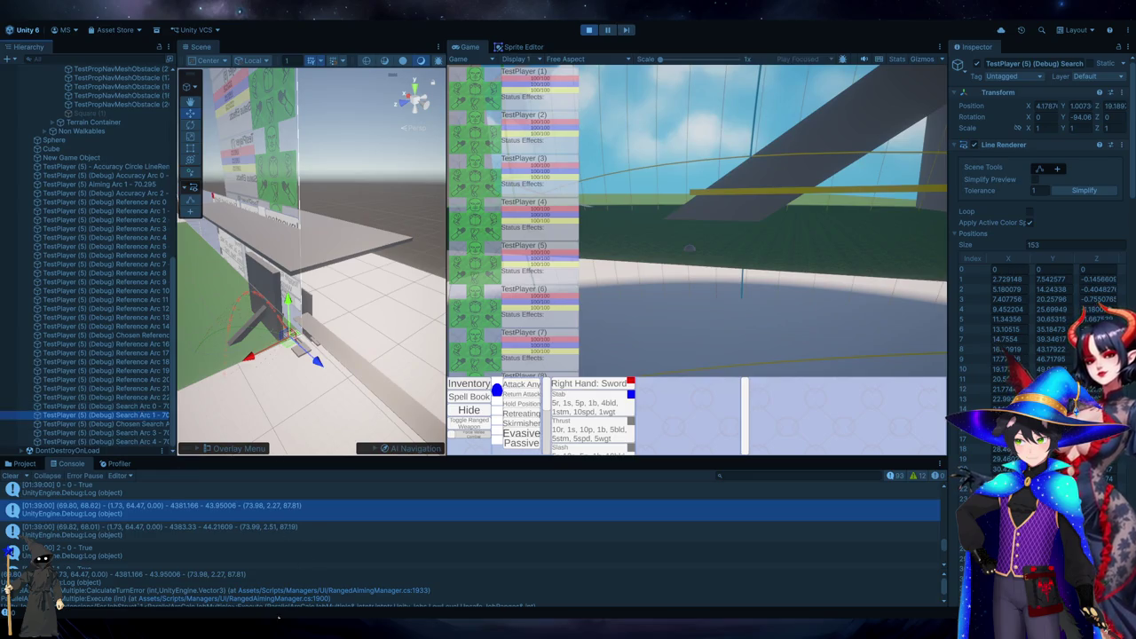
key("alt+Tab")
scroll(1012, 349, "down", 5)
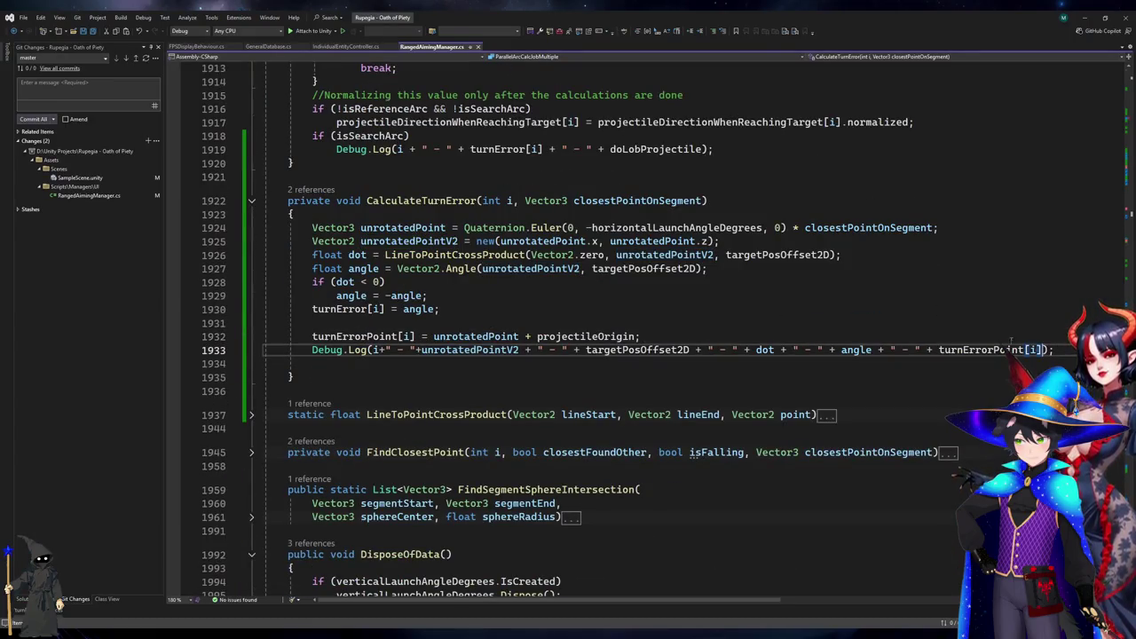
Append + " - " + wentBelow after doLobProjectile in the line 1919 search-arc Debug.Log.
scroll(1001, 340, "up", 15)
scroll(404, 333, "up", 4)
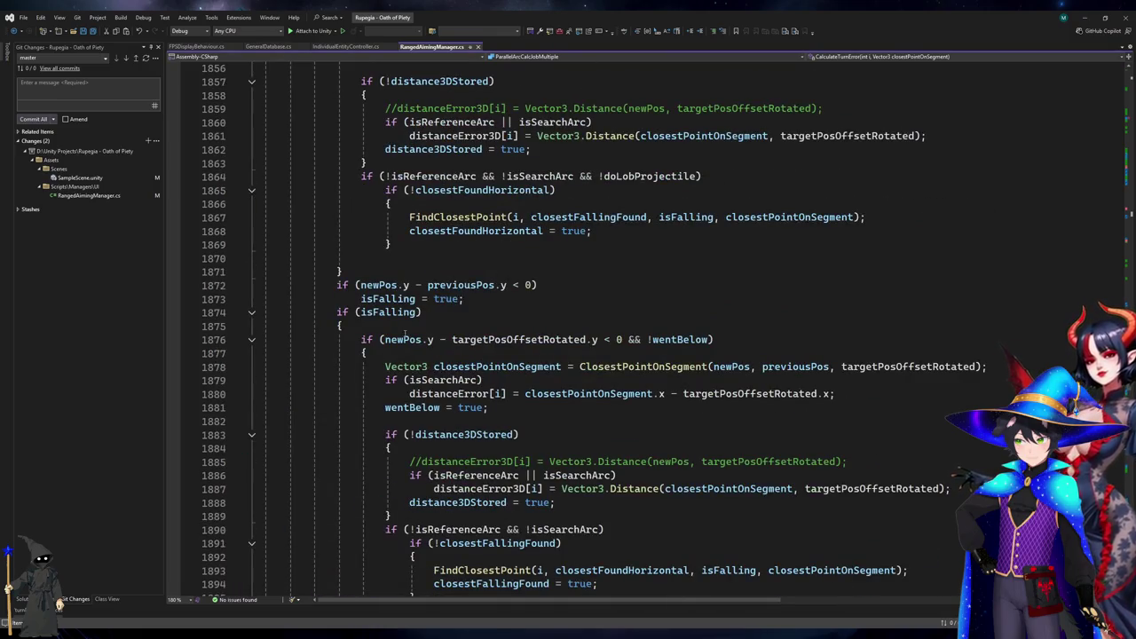
left_click(407, 339)
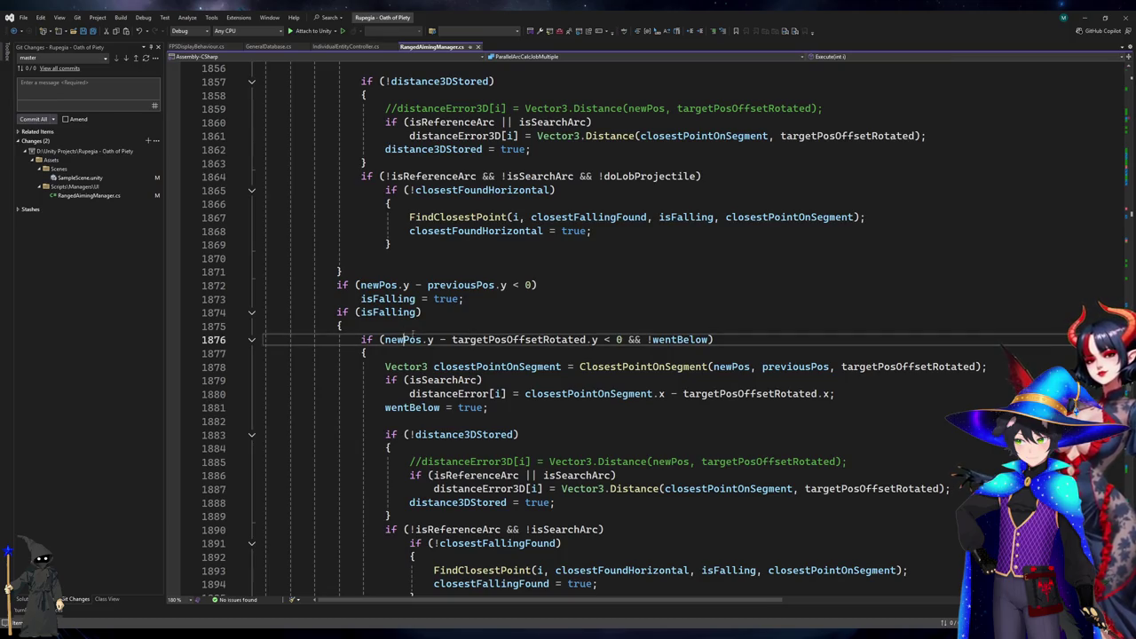
left_click(521, 340)
left_click(683, 339)
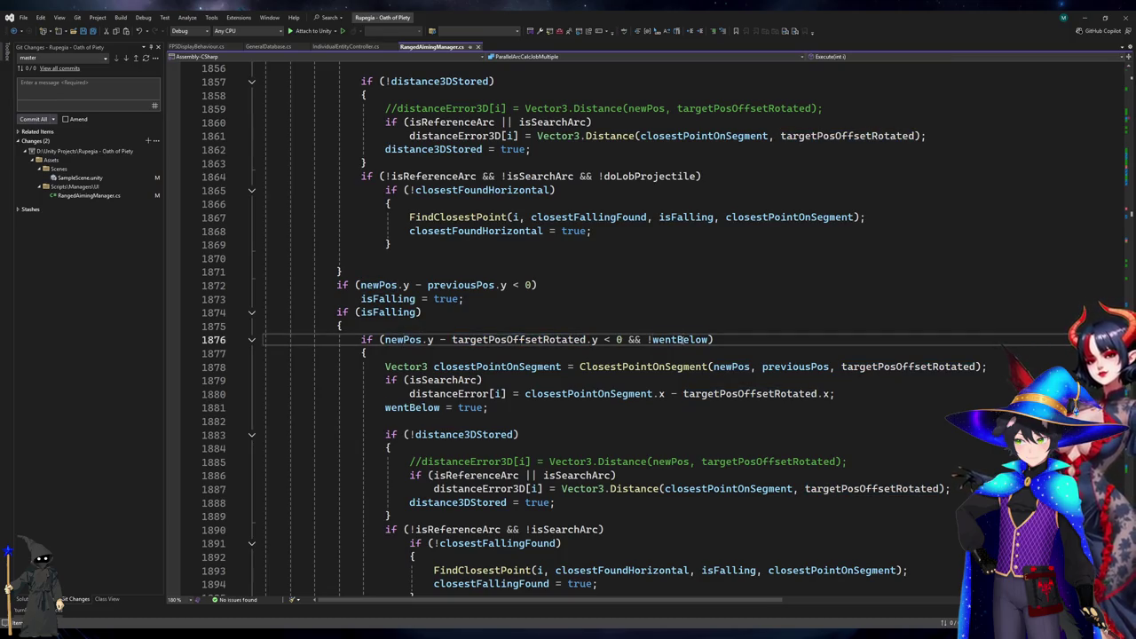
scroll(685, 339, "down", 12)
left_click(703, 434)
type("+\" - \"+w")
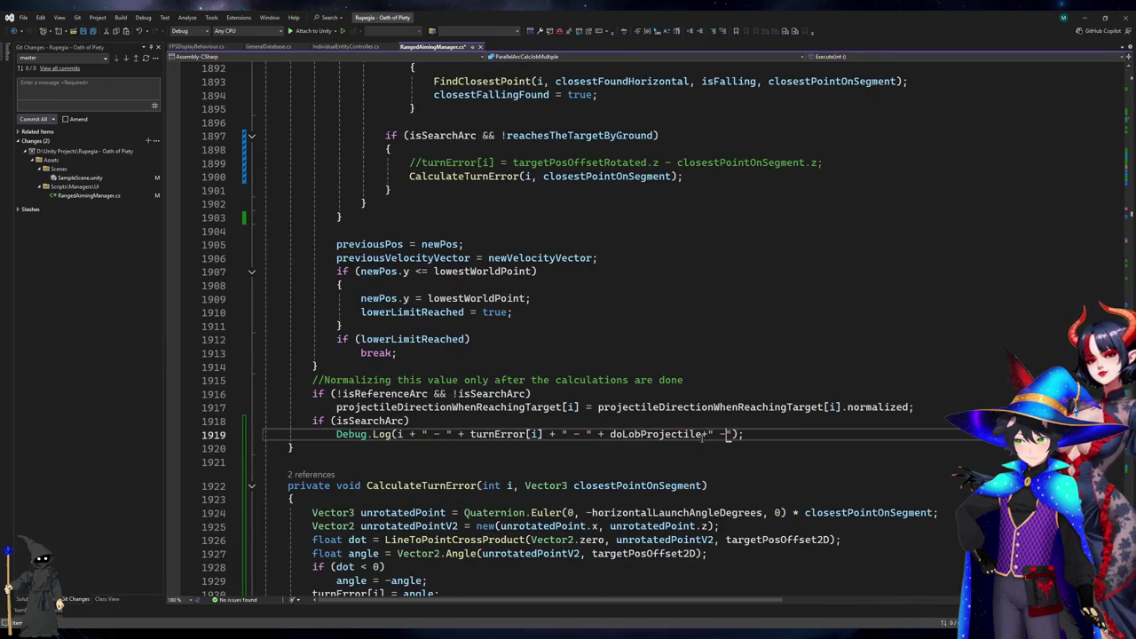
type("entBelow")
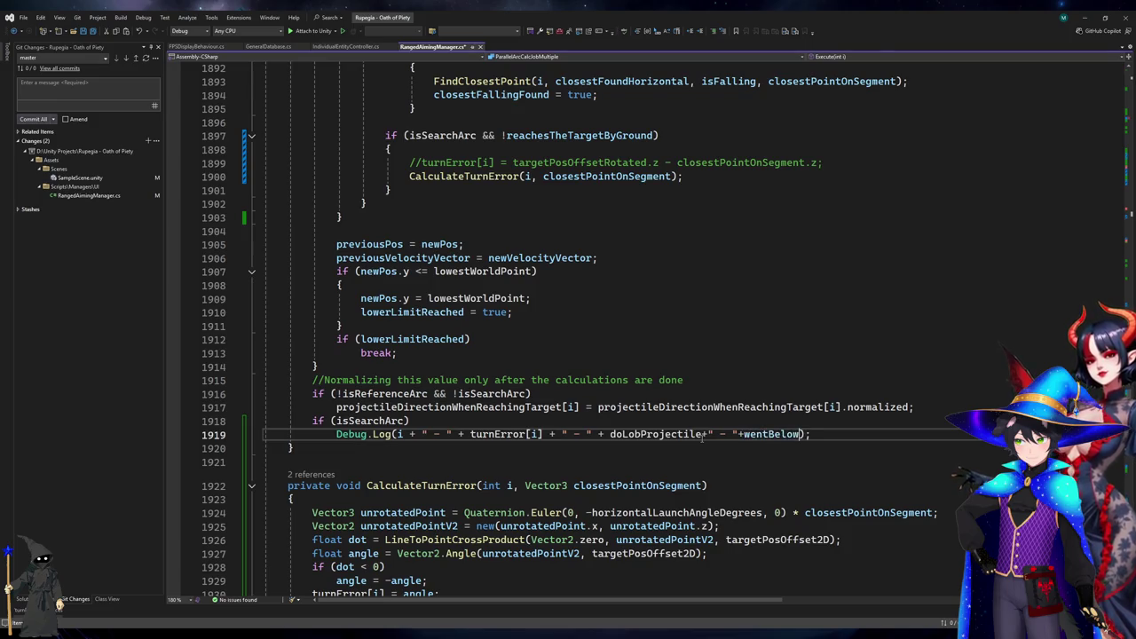
key("ctrl+k")
Label the logged values with 'dolob:' and 'wentBelow:' inside the Debug.Log separator strings.
key("ctrl+d")
key("ctrl+Right")
key("ctrl+Right")
key("ctrl+Right")
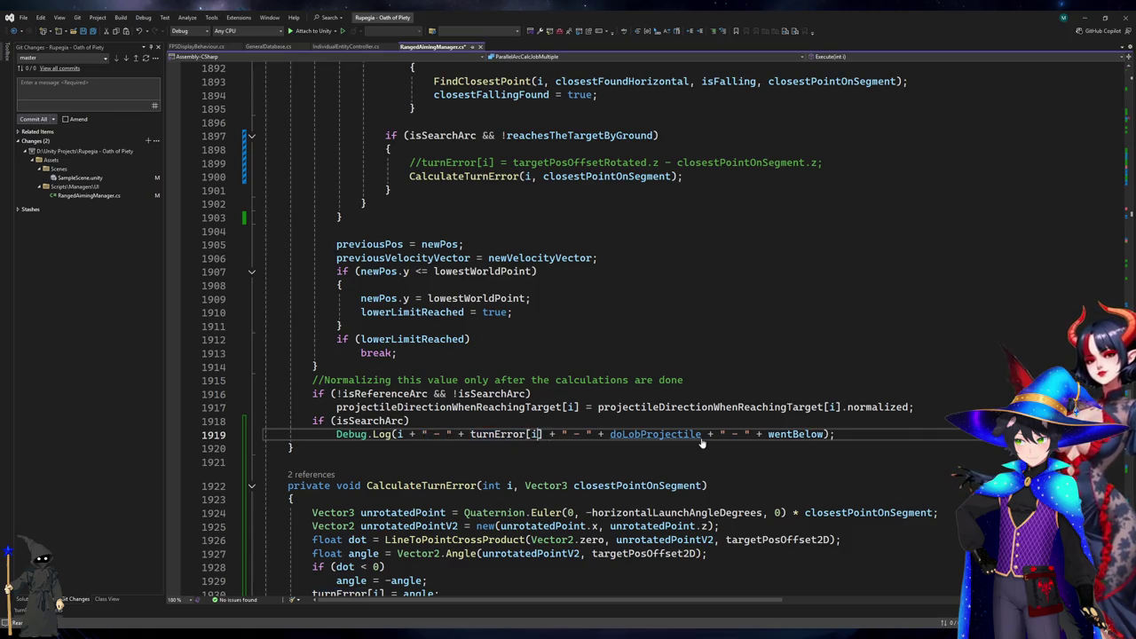
type("dolob:")
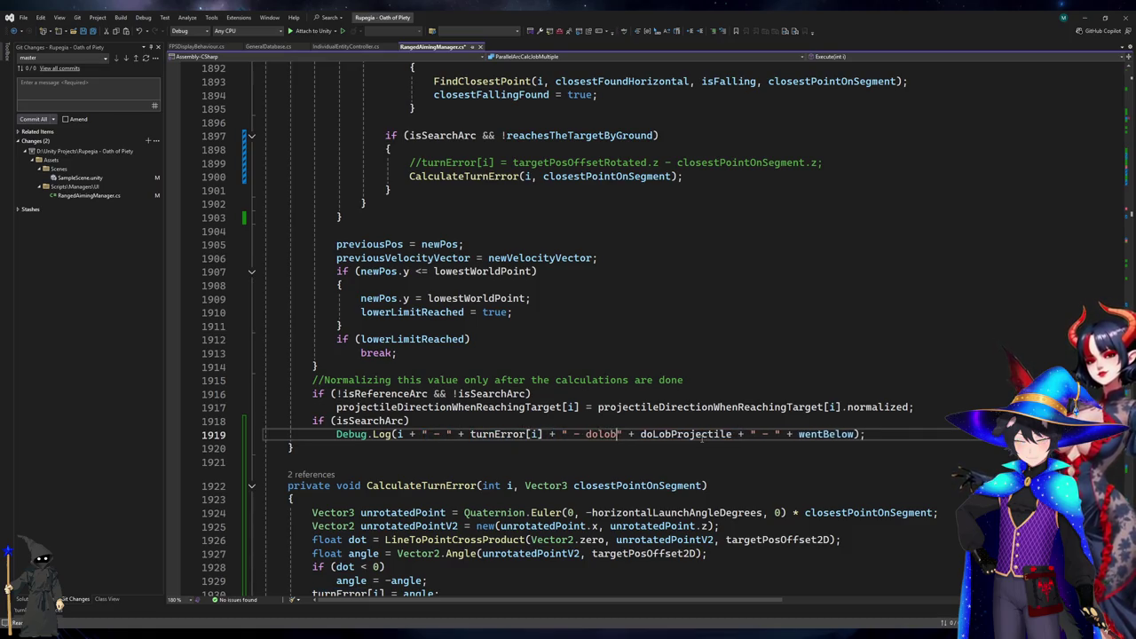
key("ctrl+Right")
key("ctrl+Right")
key("ctrl+Right")
key("ctrl+Right")
type("wentBelow:")
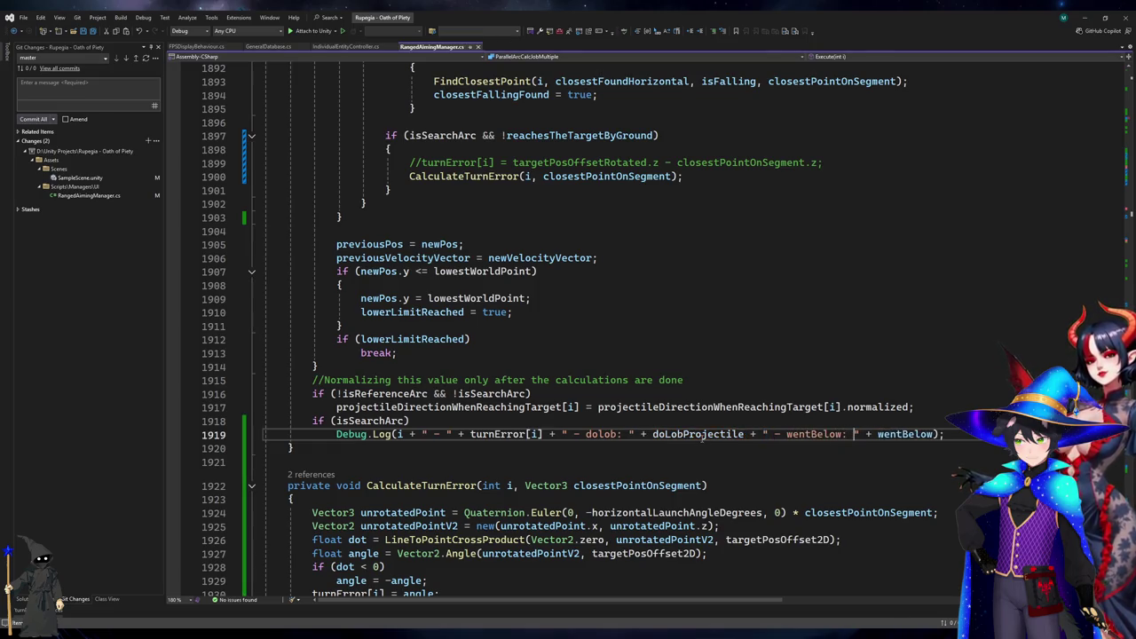
left_click(580, 328)
scroll(485, 388, "up", 5)
left_click(486, 380)
scroll(486, 382, "up", 11)
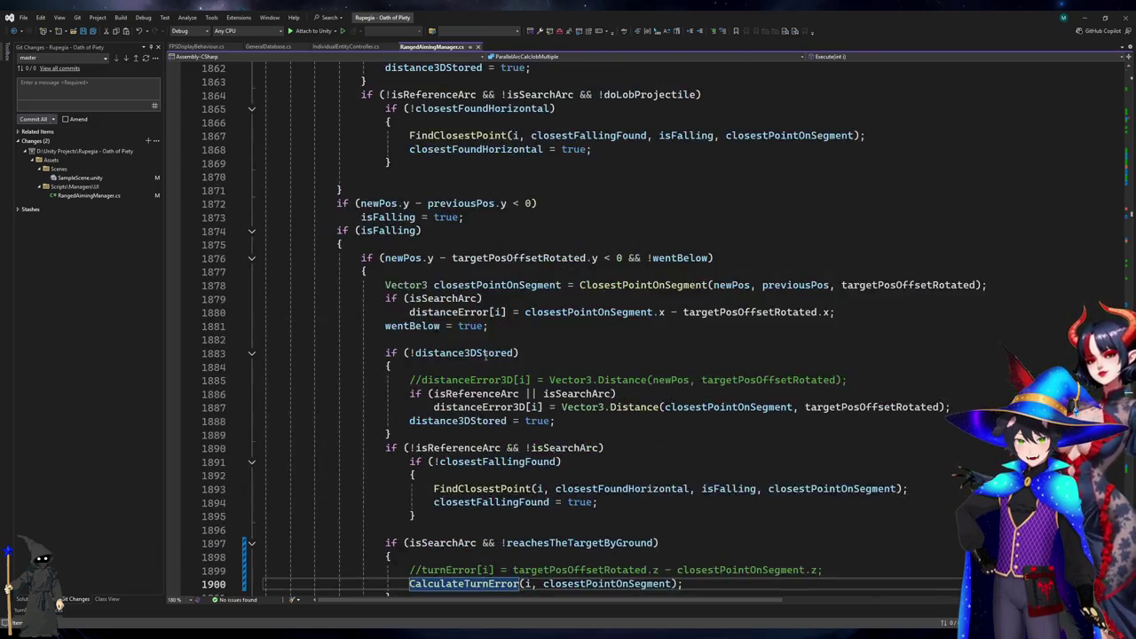
Add an if (doLobProjectile) check in the search-arc block, with the turnError comment above it.
left_click(470, 380)
left_click(444, 203)
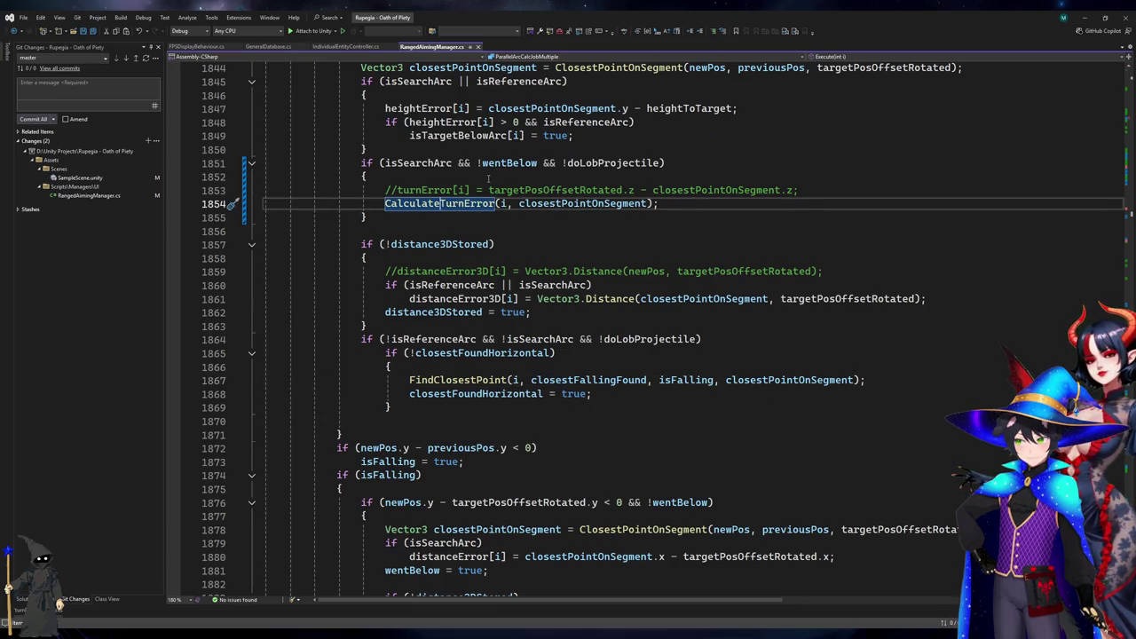
scroll(505, 302, "down", 10)
left_click(539, 379)
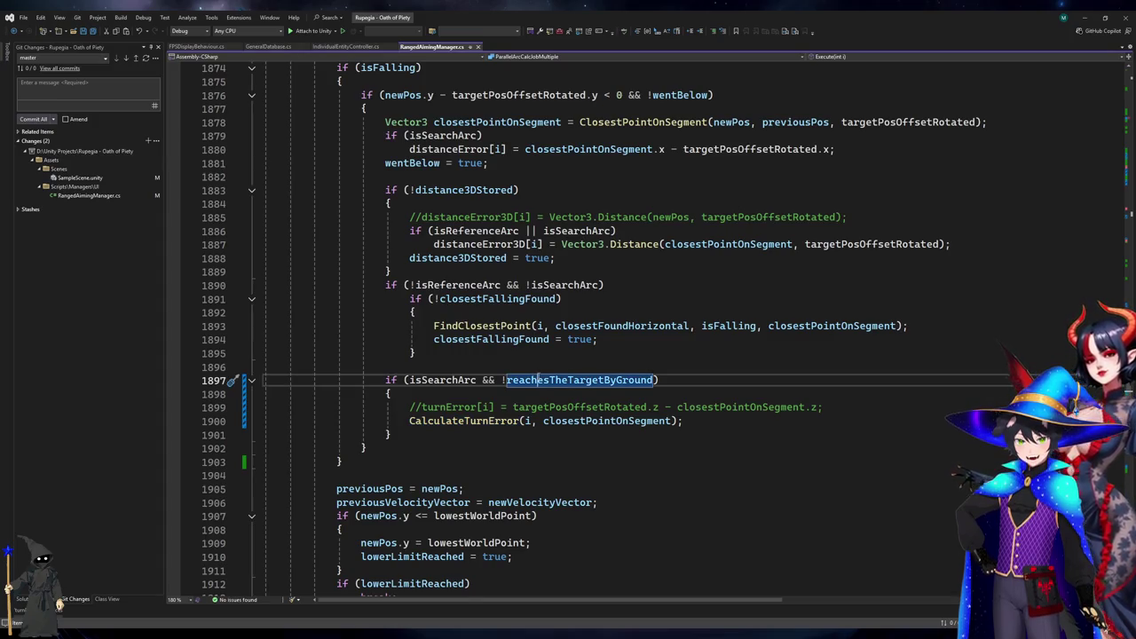
left_click(530, 366)
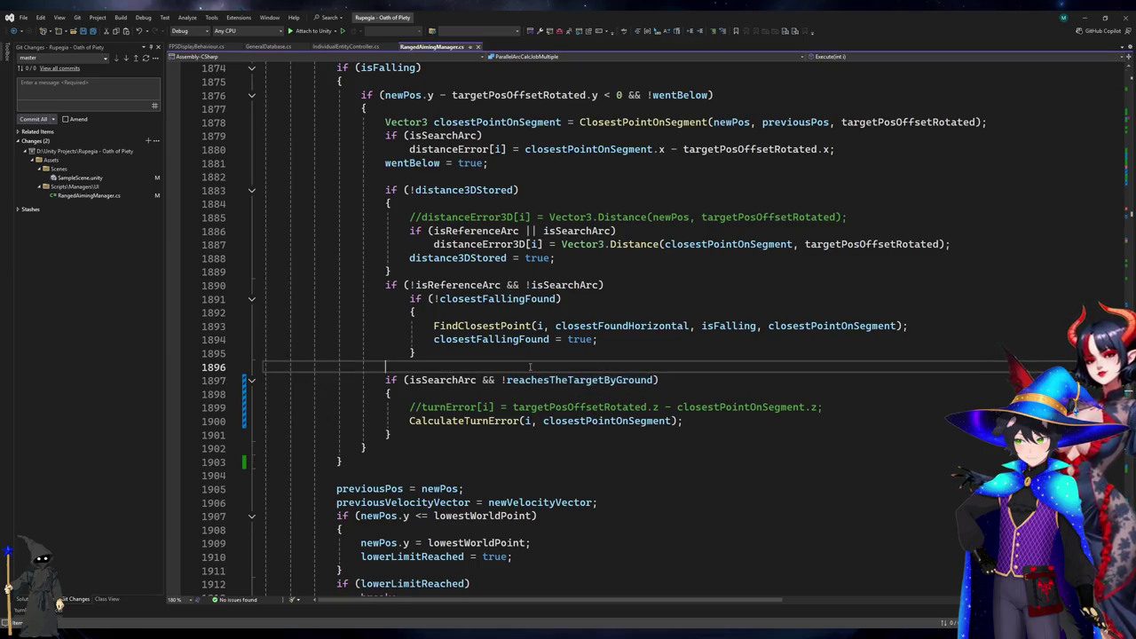
key("Down")
key("Down")
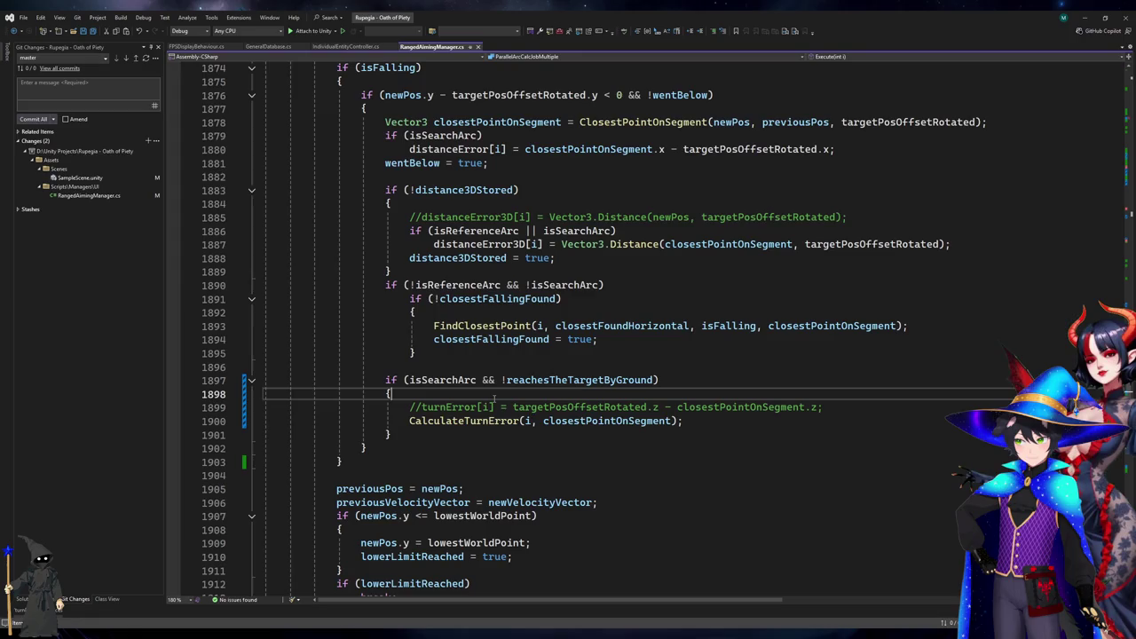
key("Return")
type("if(doLobProjectile")
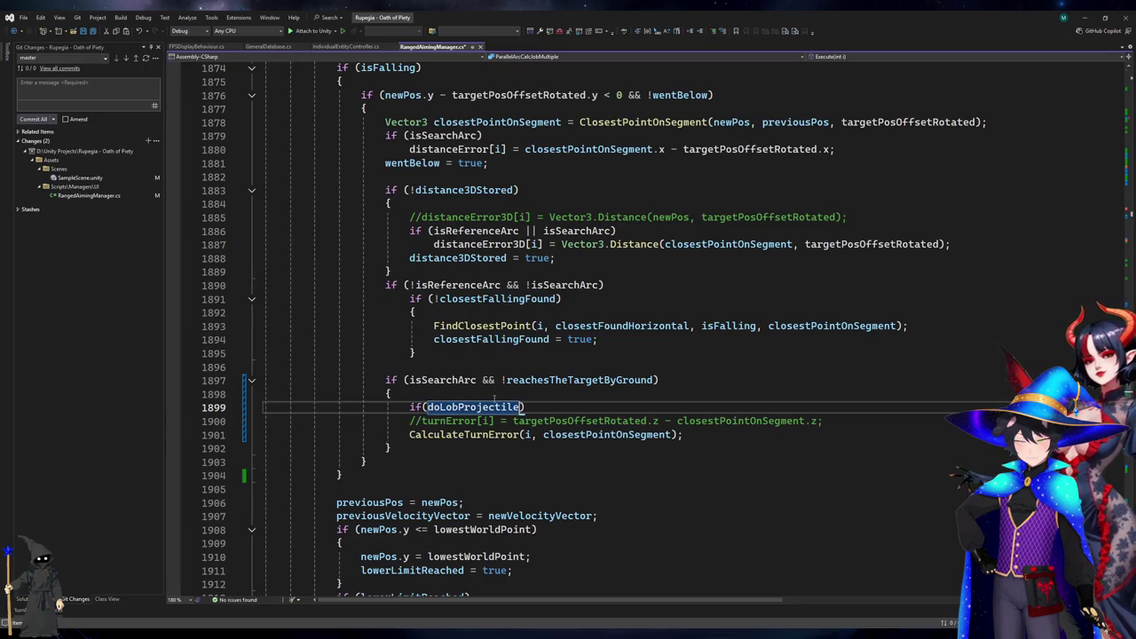
key("Tab")
key("Down")
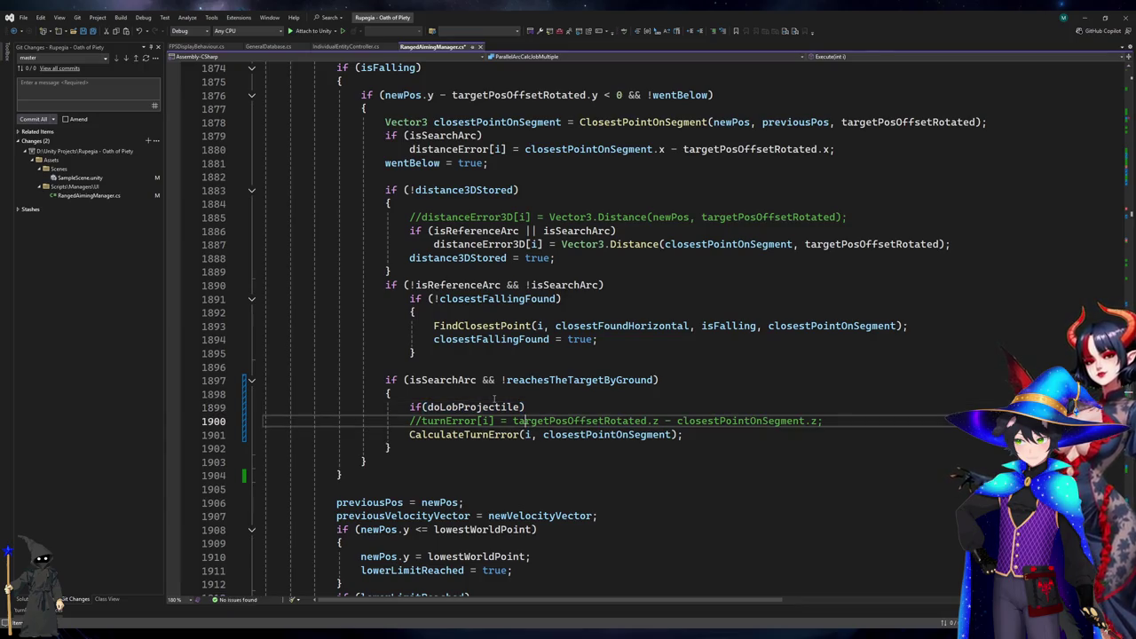
key("ctrl+x")
key("Up")
key("ctrl+v")
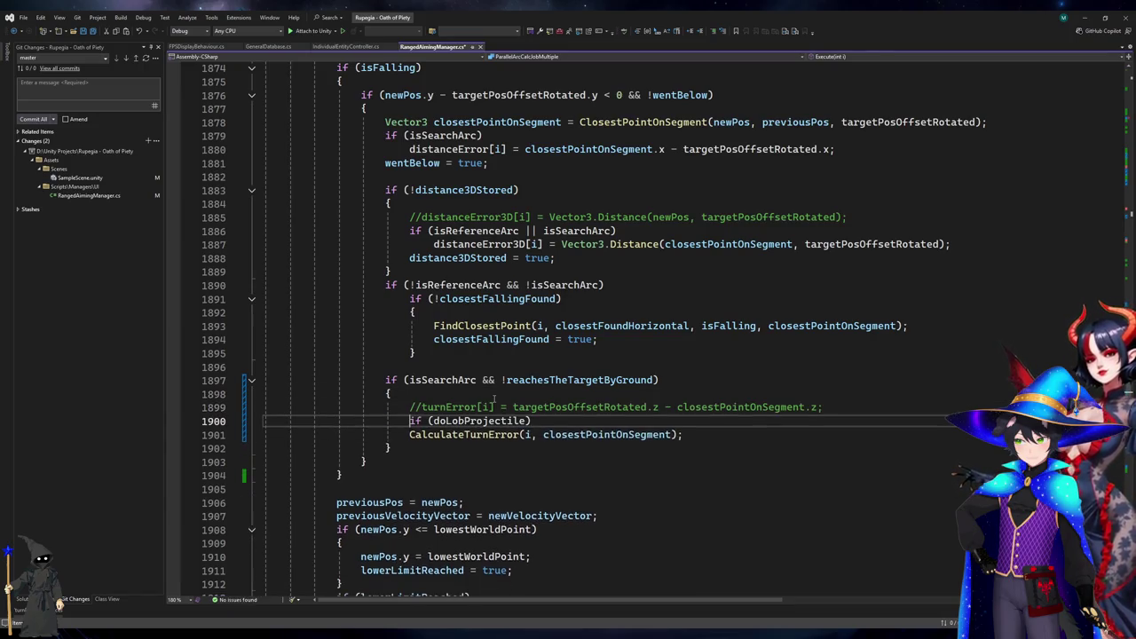
Add an else branch that calls CalculateTurnError only when !reachesTheTargetByGround.
key("Return")
type("else")
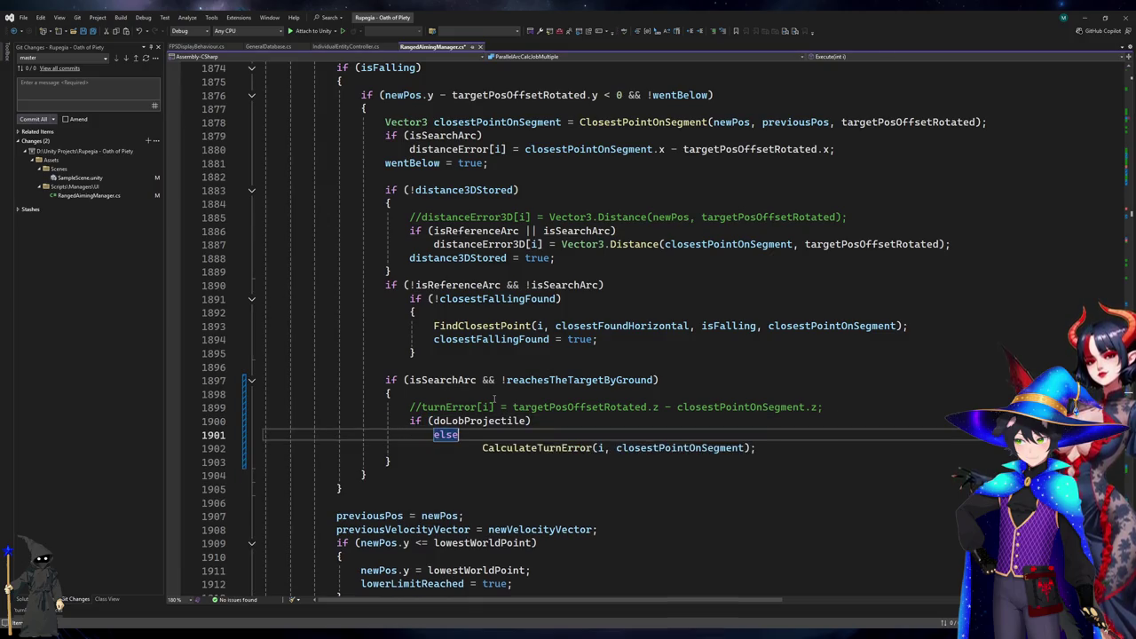
key("Down")
key("Up")
key("Up")
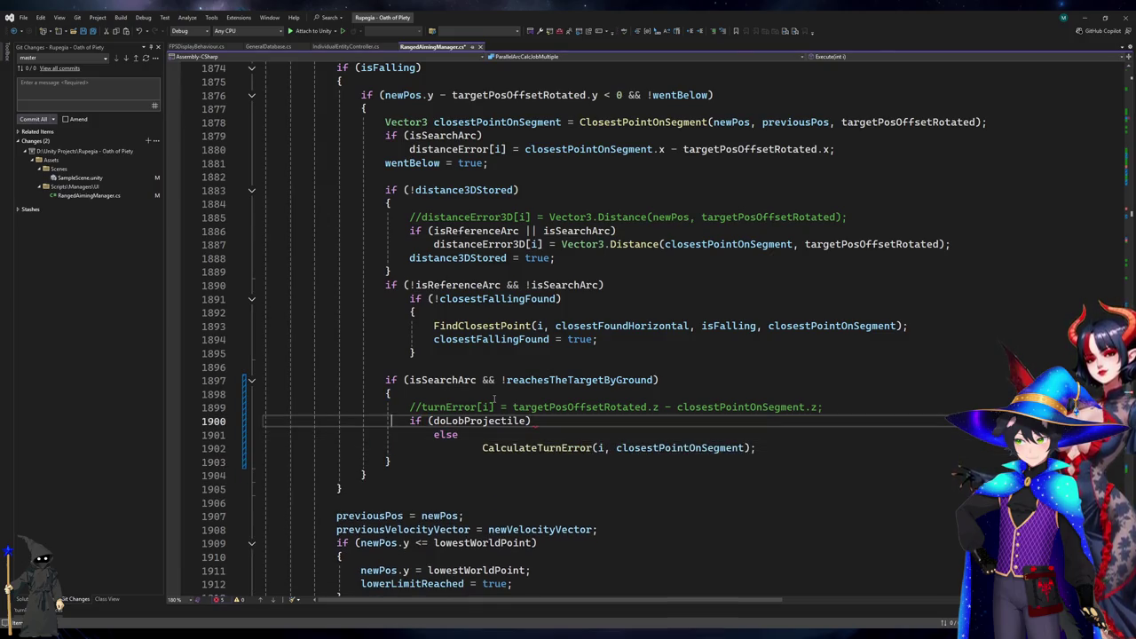
key("Return")
key("ctrl+v")
key("Down")
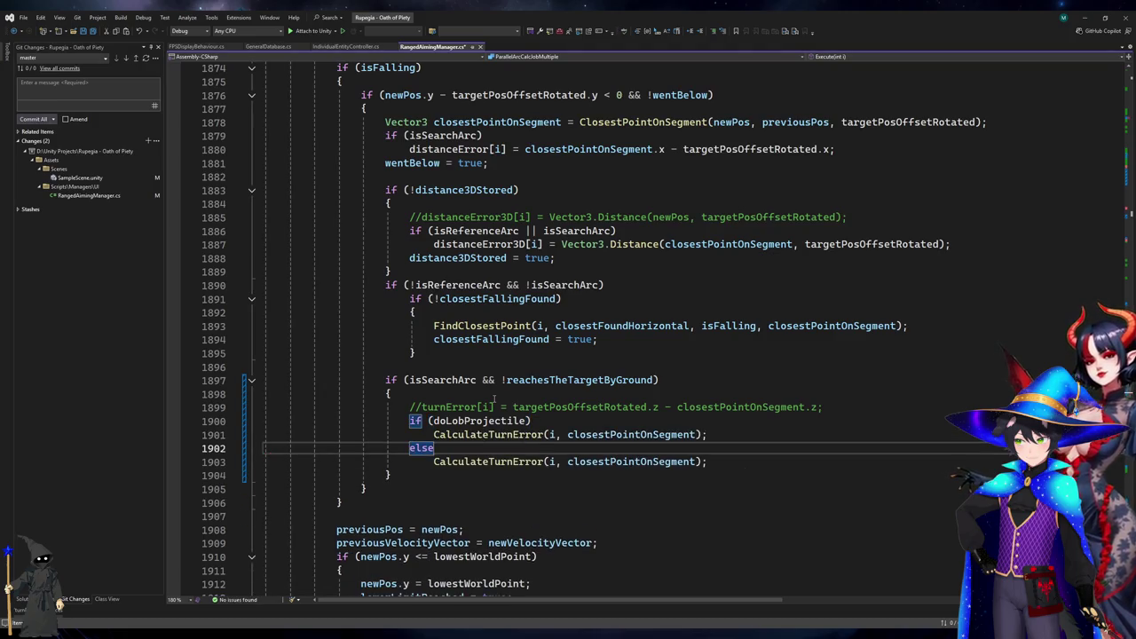
type("{")
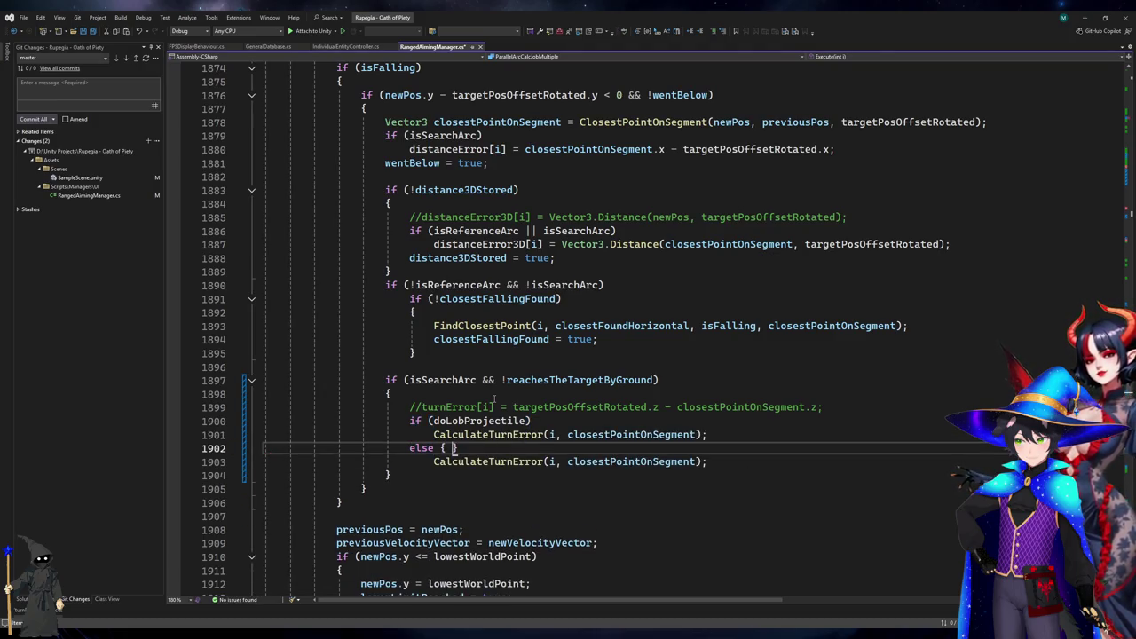
key("Return")
type("if(!rea)")
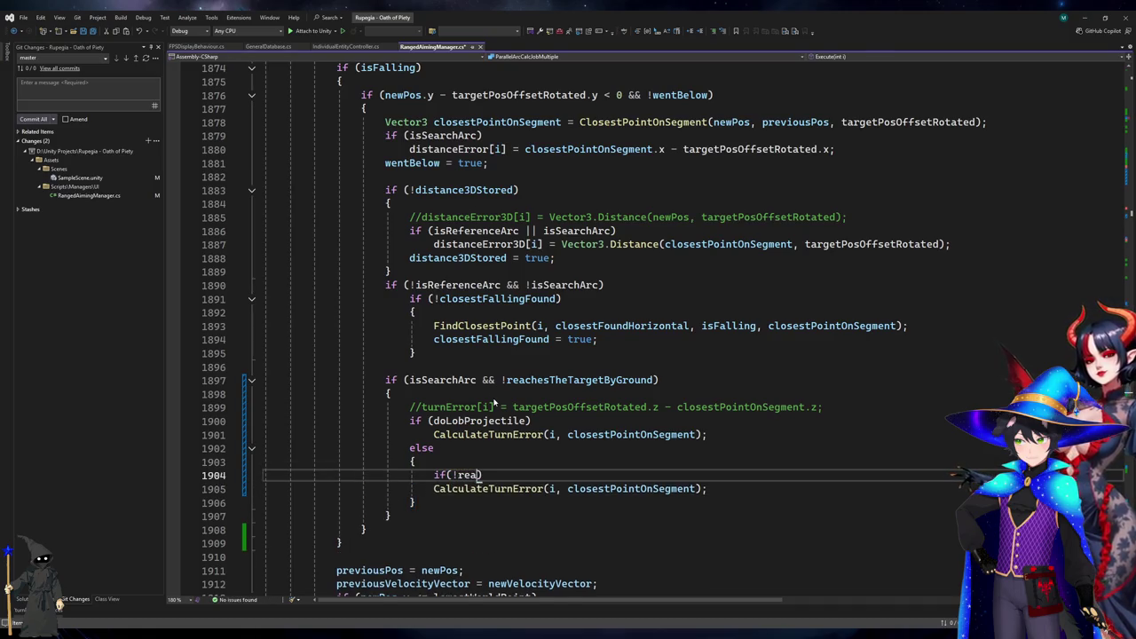
key("Tab")
Remove the reachesTheTargetByGround check from the outer isSearchArc condition.
key("Up")
key("Up")
key("Up")
key("End")
key("Left")
key("ctrl+shift+Left")
key("ctrl+shift+Left")
key("ctrl+shift+Left")
key("BackSpace")
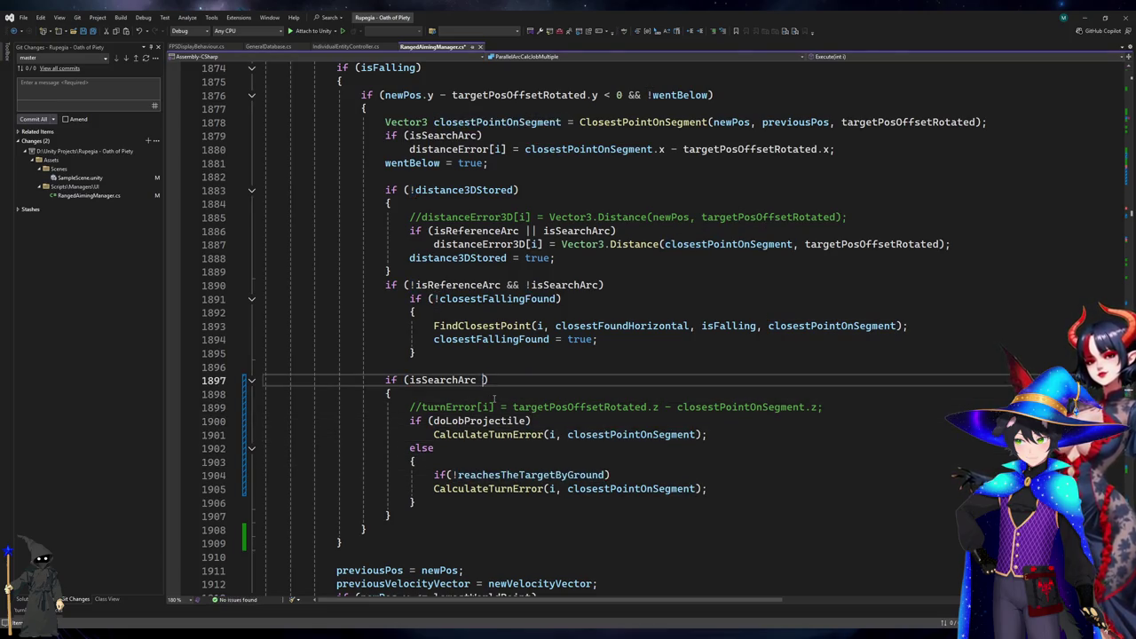
scroll(494, 400, "down", 9)
left_click(394, 383)
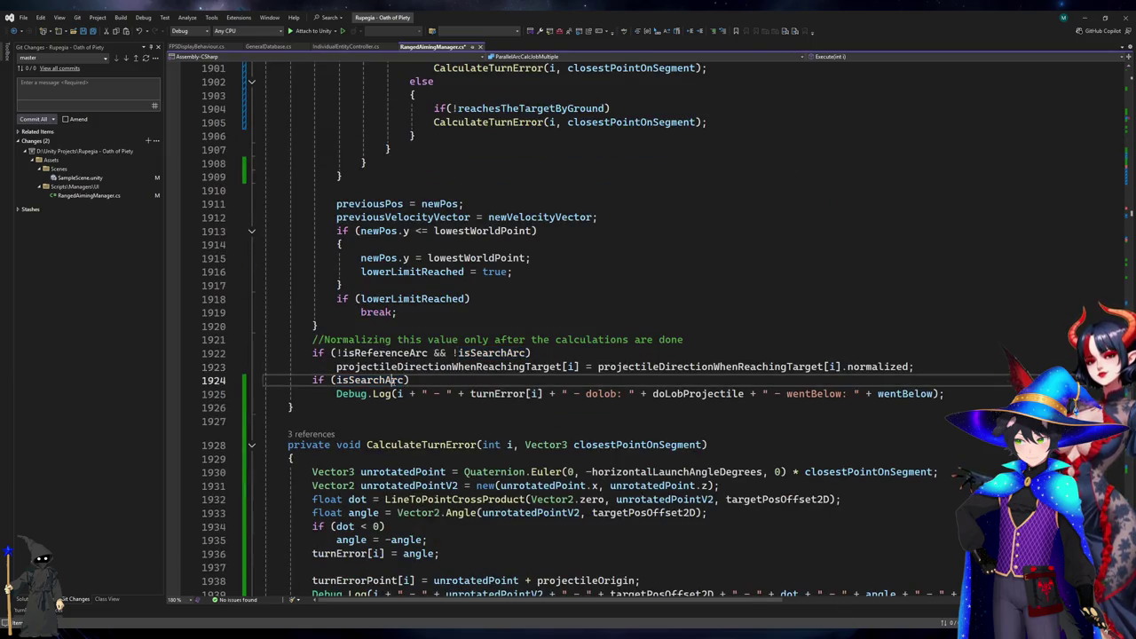
Delete the isSearchArc Debug.Log lines from RangedAimingManager.cs.
key("ctrl+shift+l")
key("ctrl+shift+l")
scroll(394, 387, "up", 20)
scroll(394, 387, "down", 17)
scroll(386, 199, "down", 15)
left_click(386, 199)
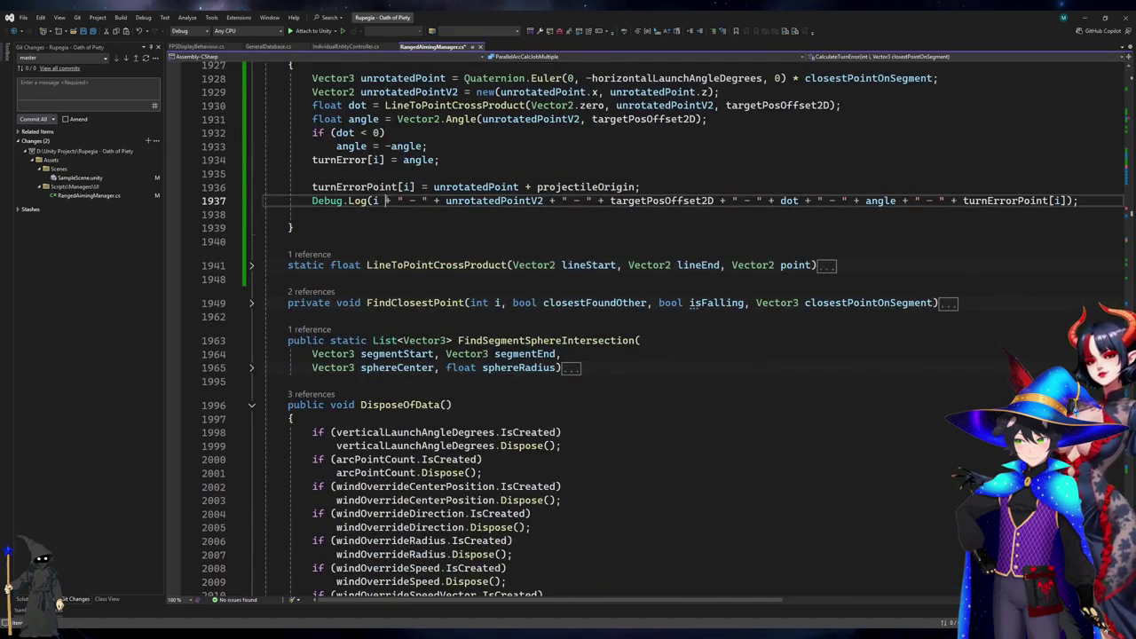
scroll(394, 436, "up", 16)
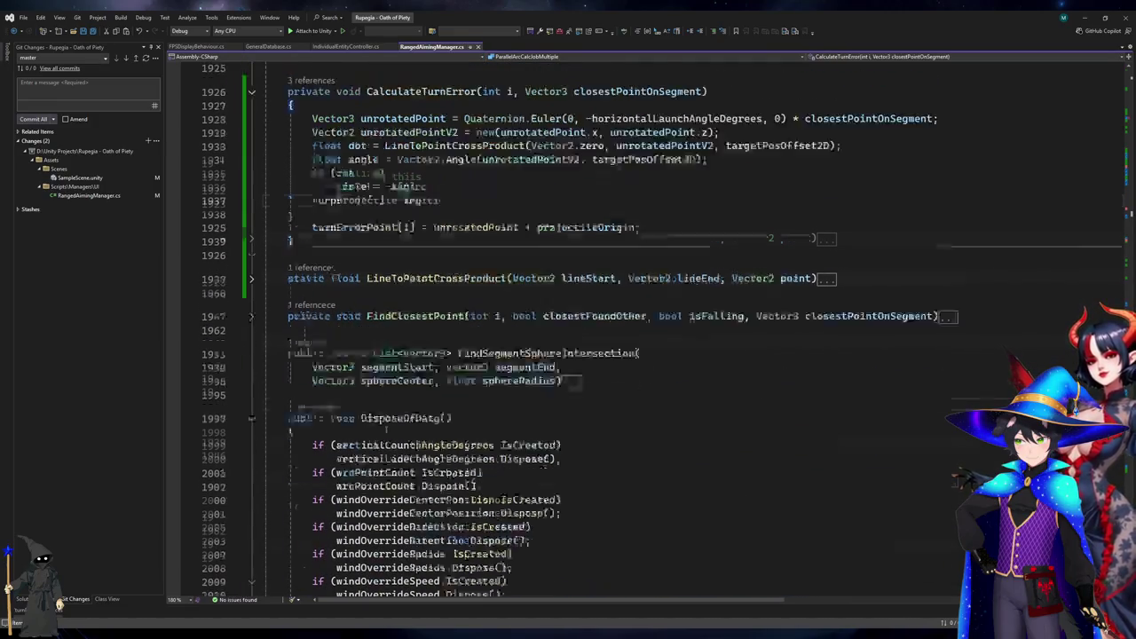
Jump from a Console log to the Debug.Log(turnError) line, cut it, and return to Unity.
key("alt+Tab")
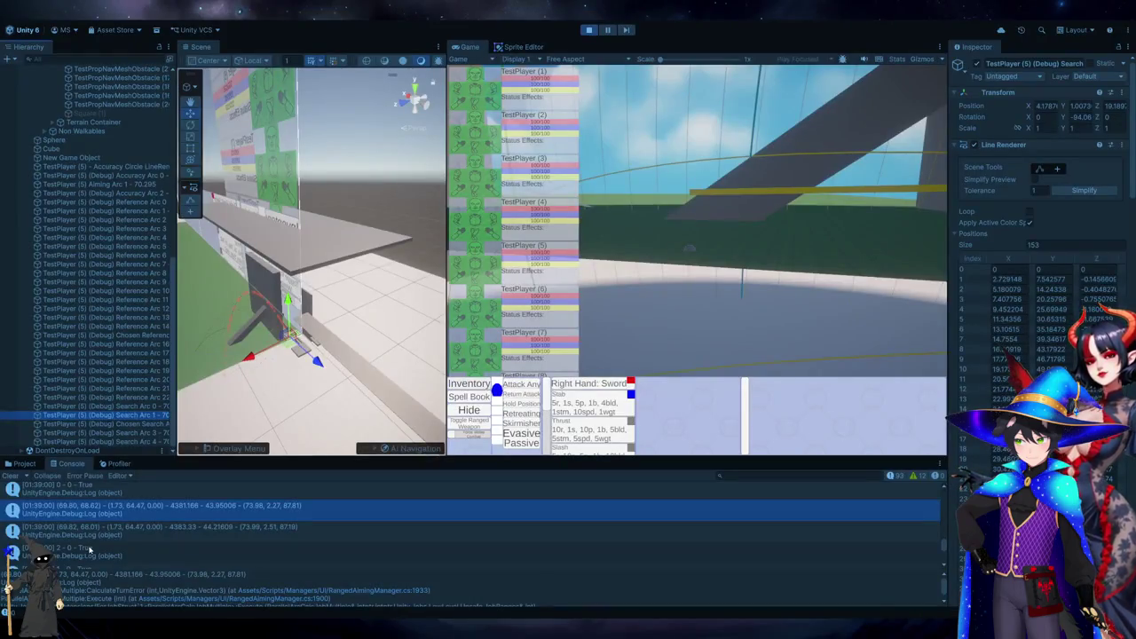
double_click(89, 550)
scroll(715, 429, "up", 15)
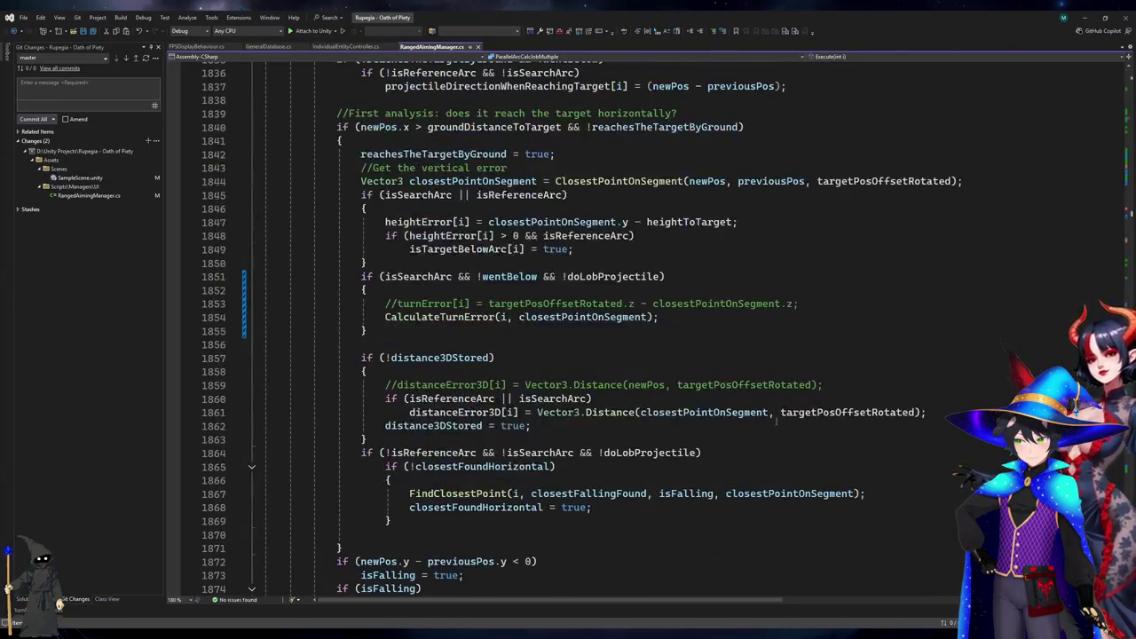
scroll(461, 373, "up", 20)
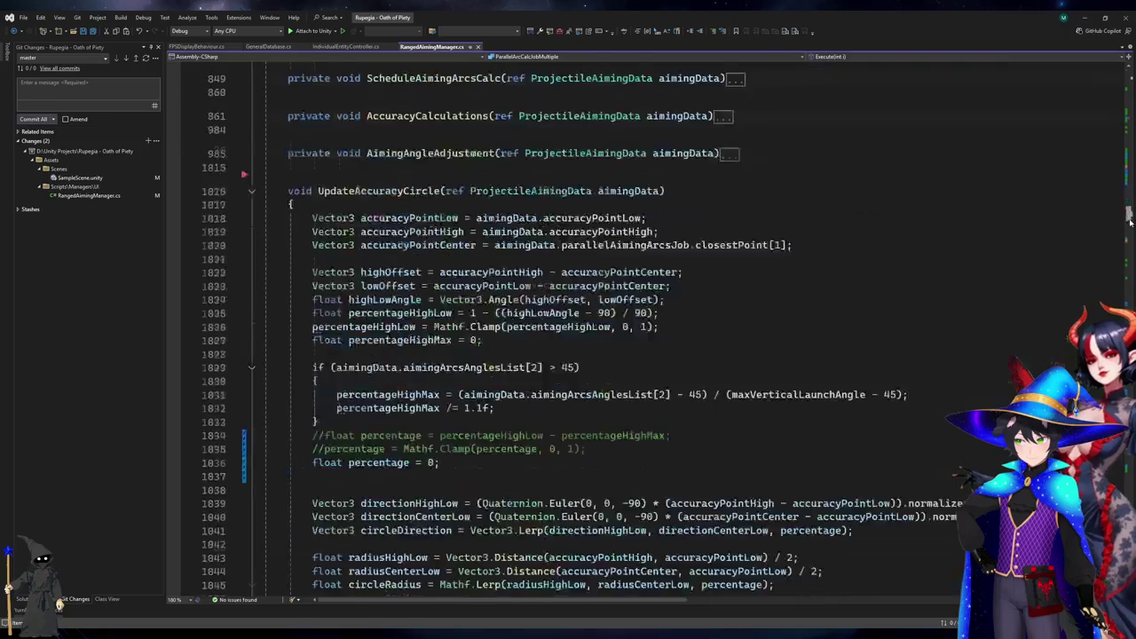
scroll(461, 373, "up", 20)
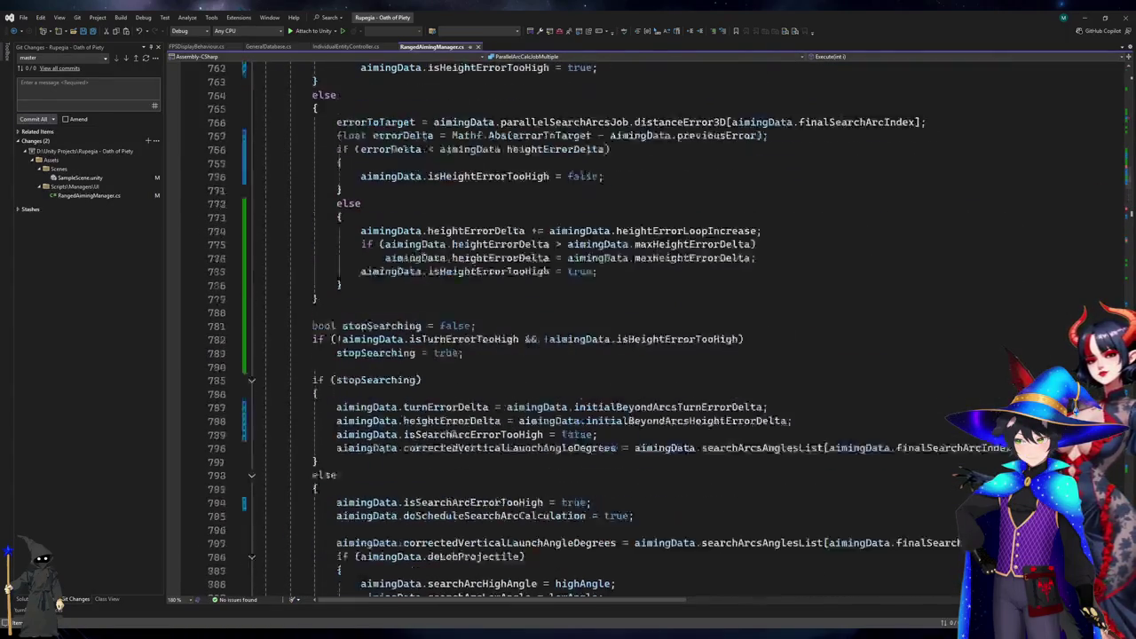
scroll(449, 439, "up", 7)
left_click(427, 272)
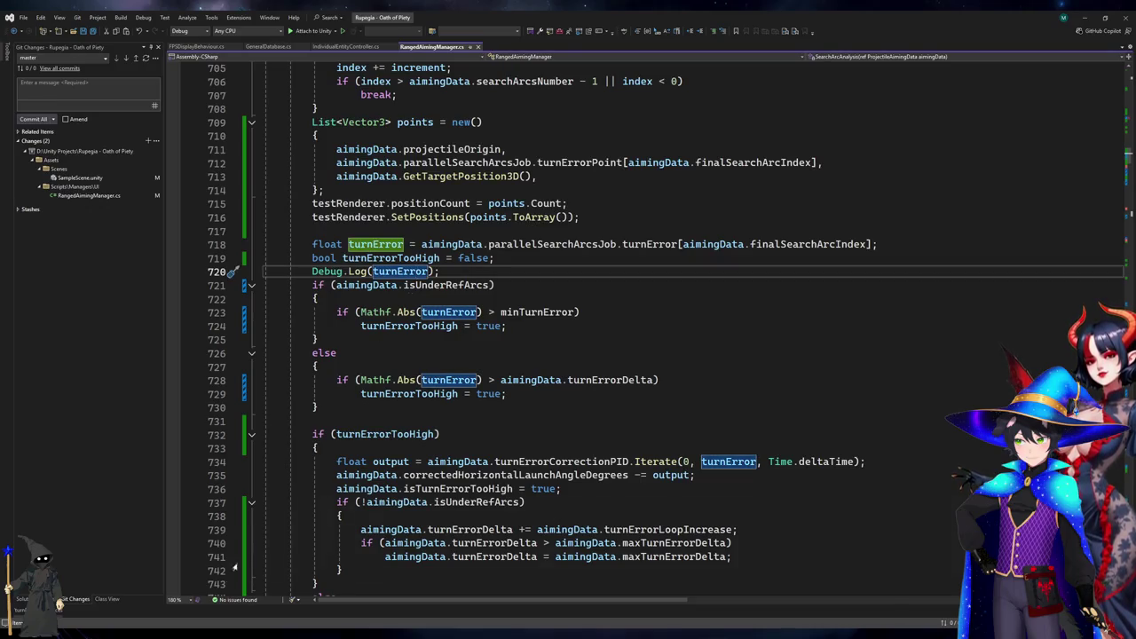
key("ctrl+x")
key("alt+Tab")
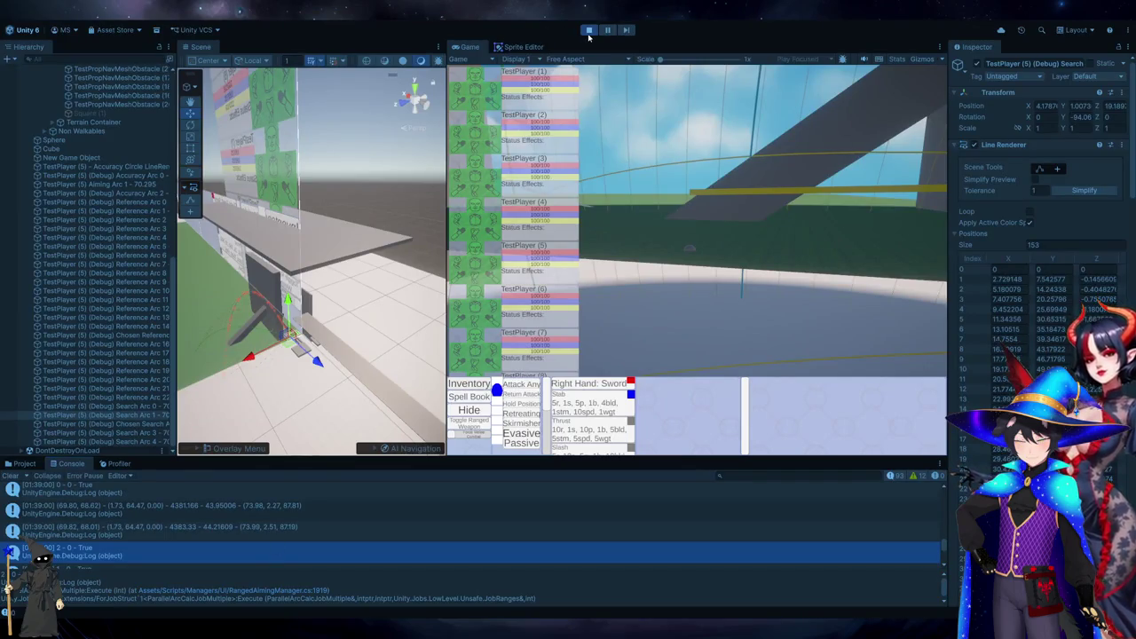
Stop play mode, let the edited scripts recompile, and start play again to test aiming.
left_click(589, 31)
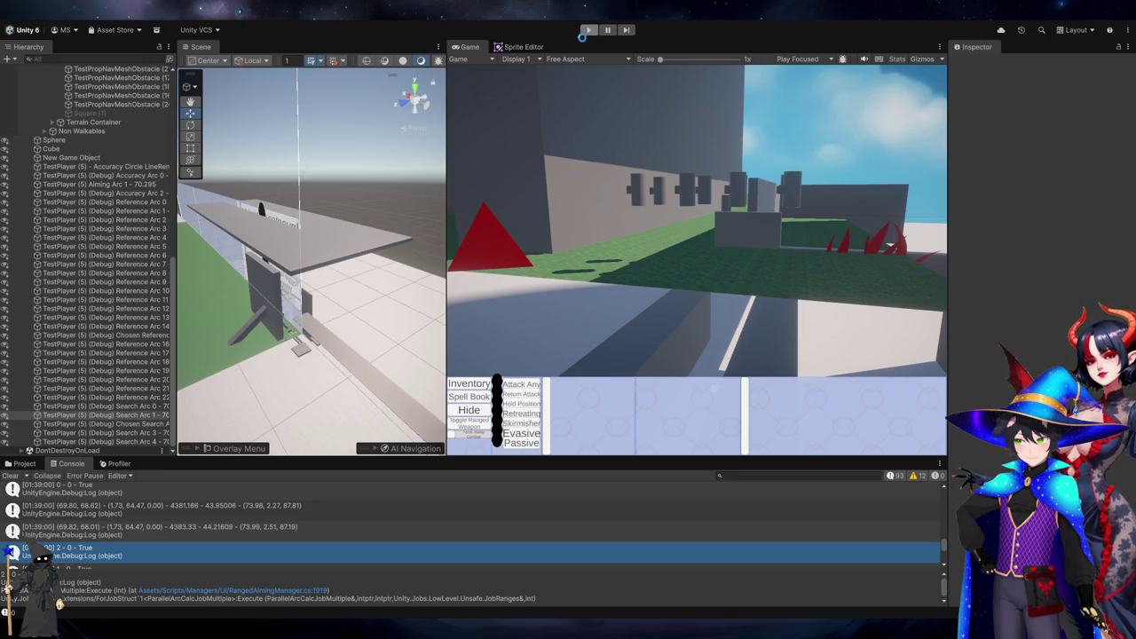
key("alt+Tab")
key("alt+Tab")
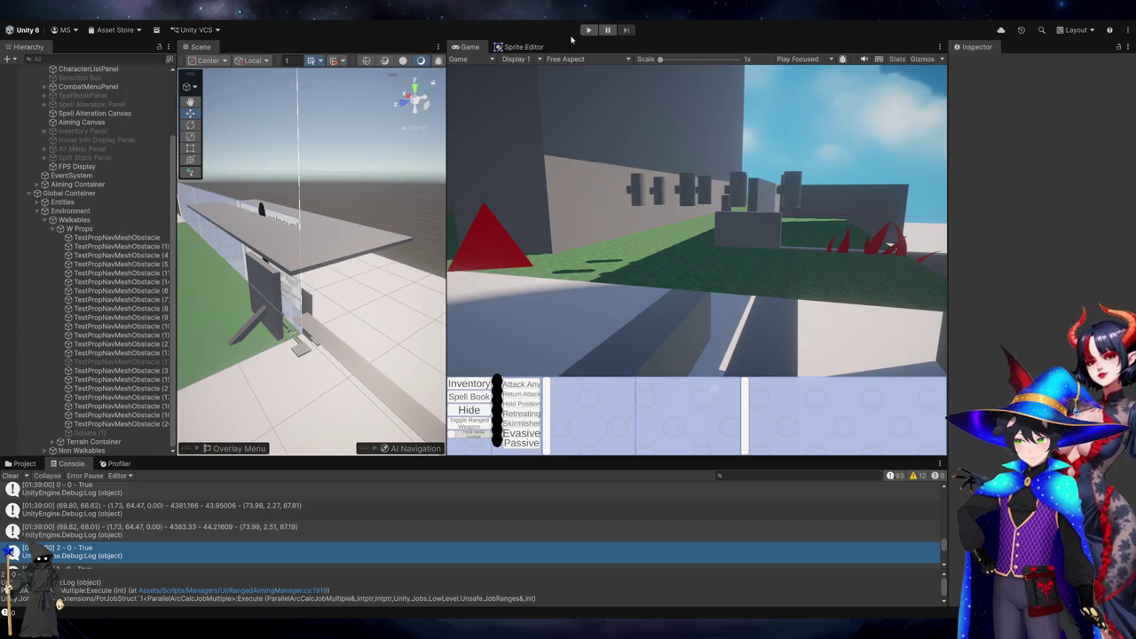
left_click(584, 34)
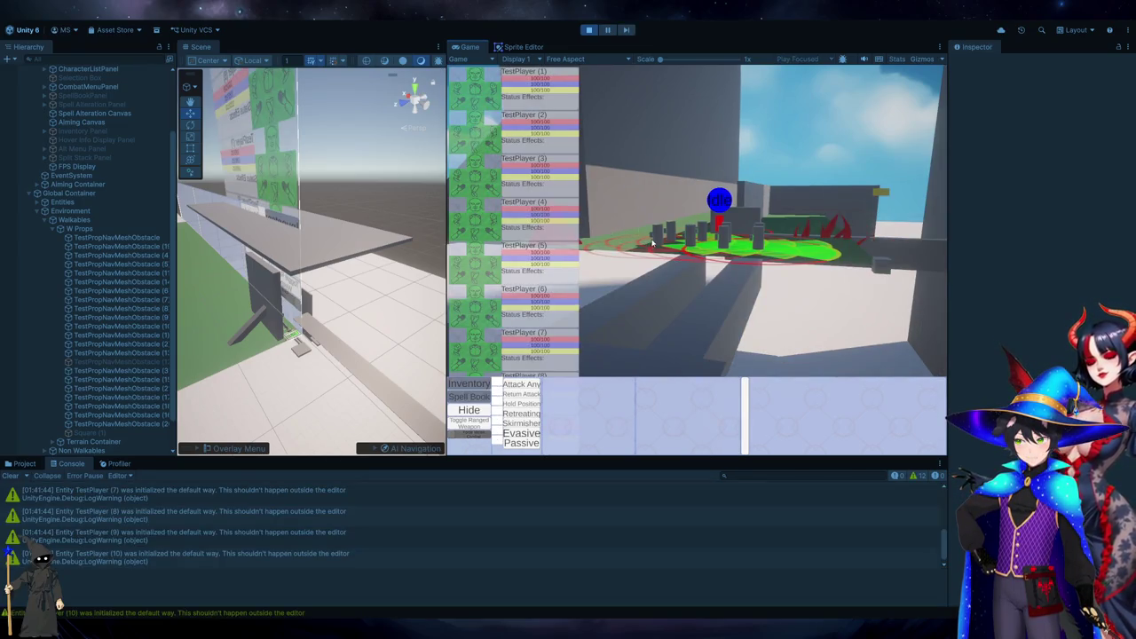
mouse_move(517, 369)
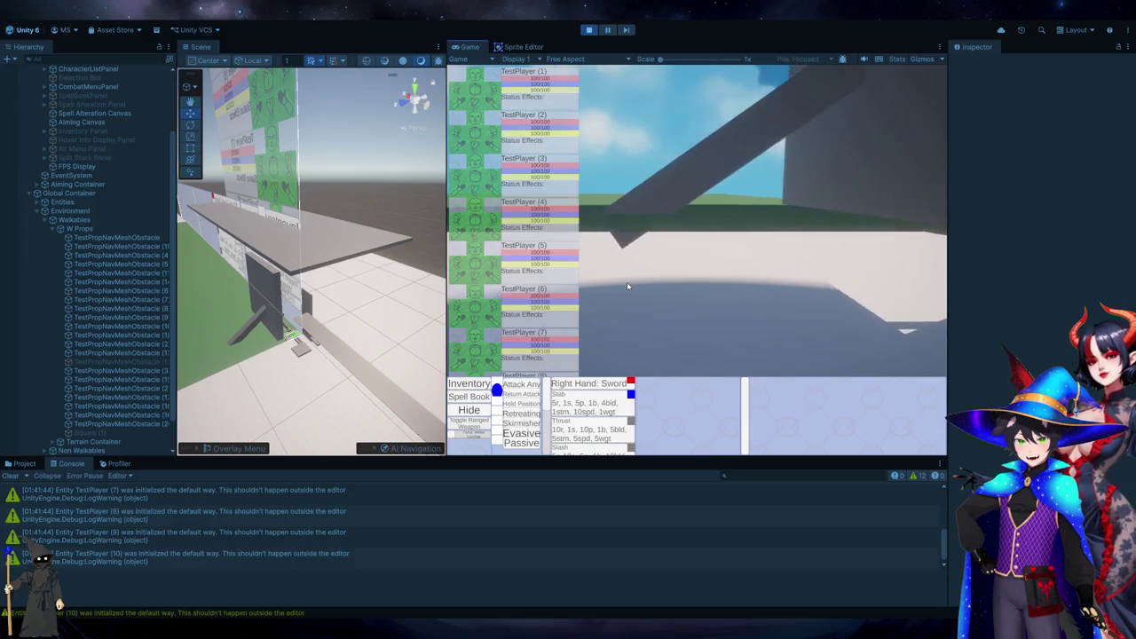
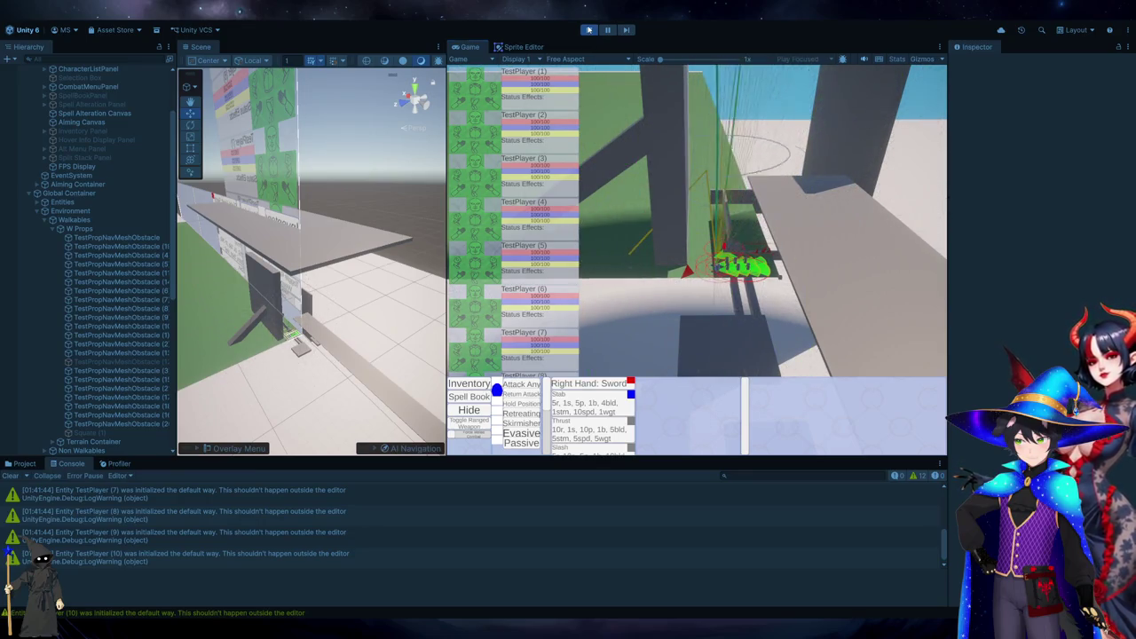
Stop play mode and switch to RangedAimingManager.cs in Visual Studio.
left_click(589, 29)
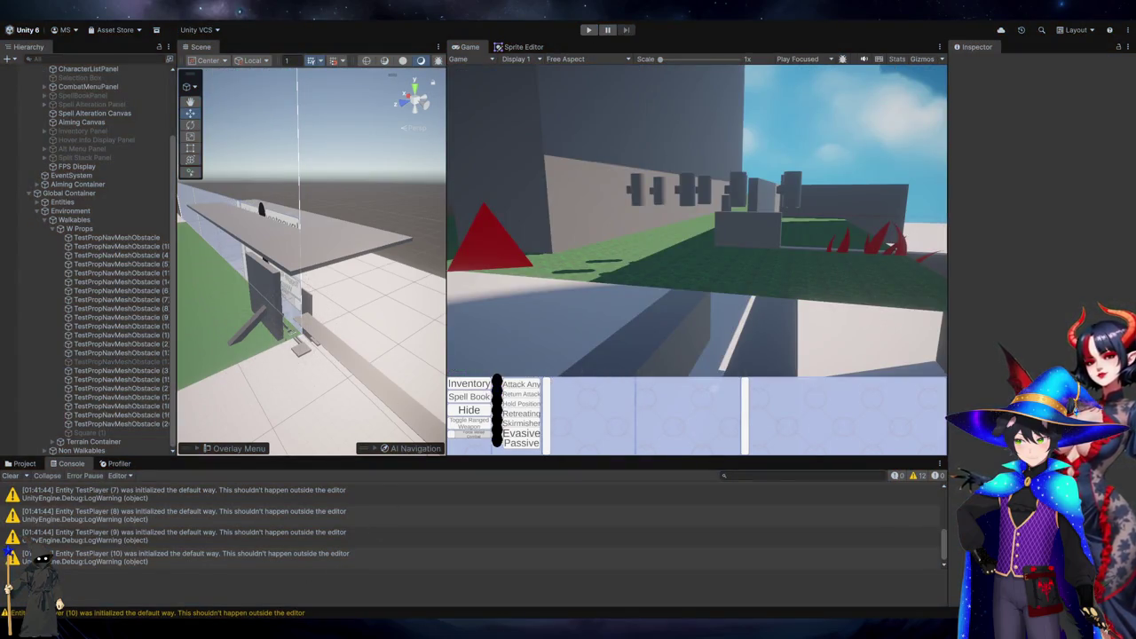
key("alt+Tab")
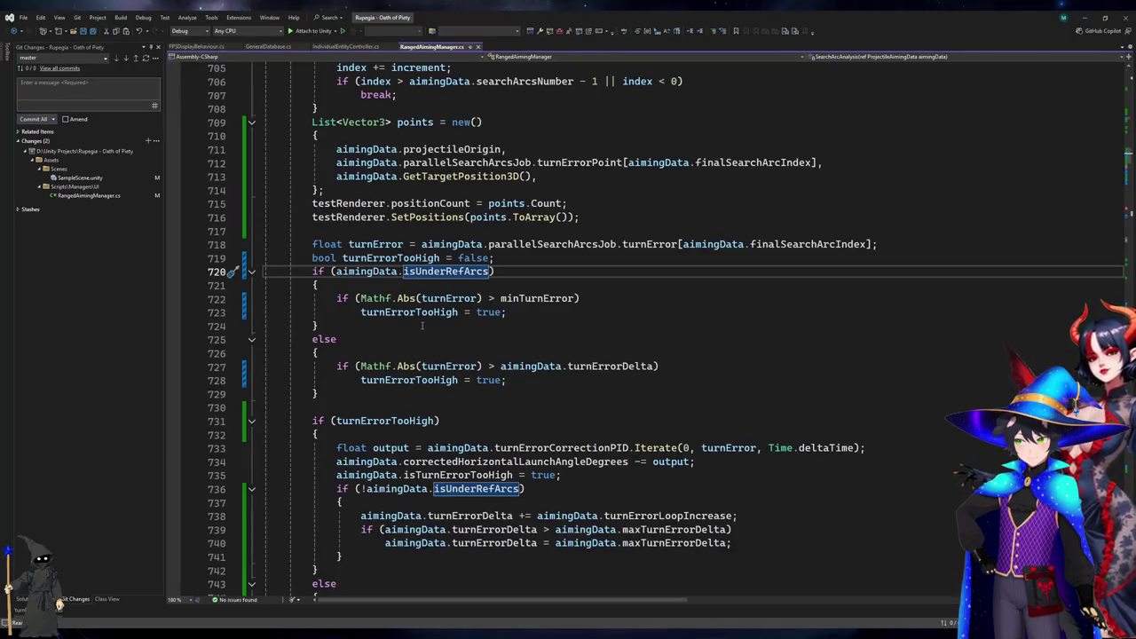
scroll(422, 326, "down", 2)
left_click(422, 325)
scroll(422, 326, "down", 3)
scroll(422, 326, "up", 3)
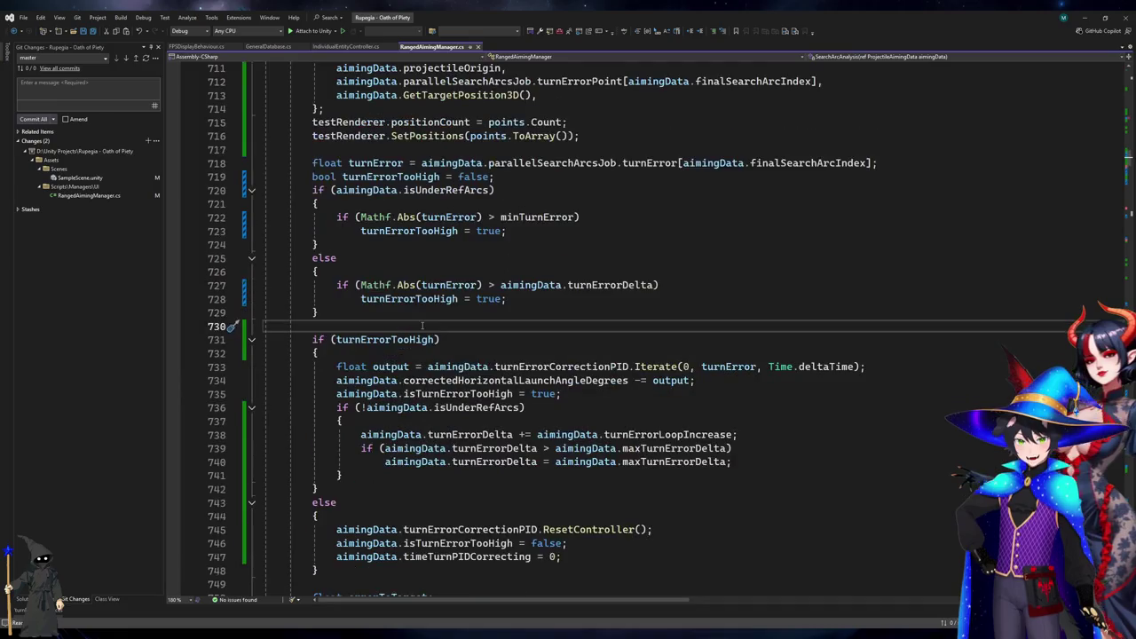
scroll(422, 326, "up", 2)
left_click(531, 262)
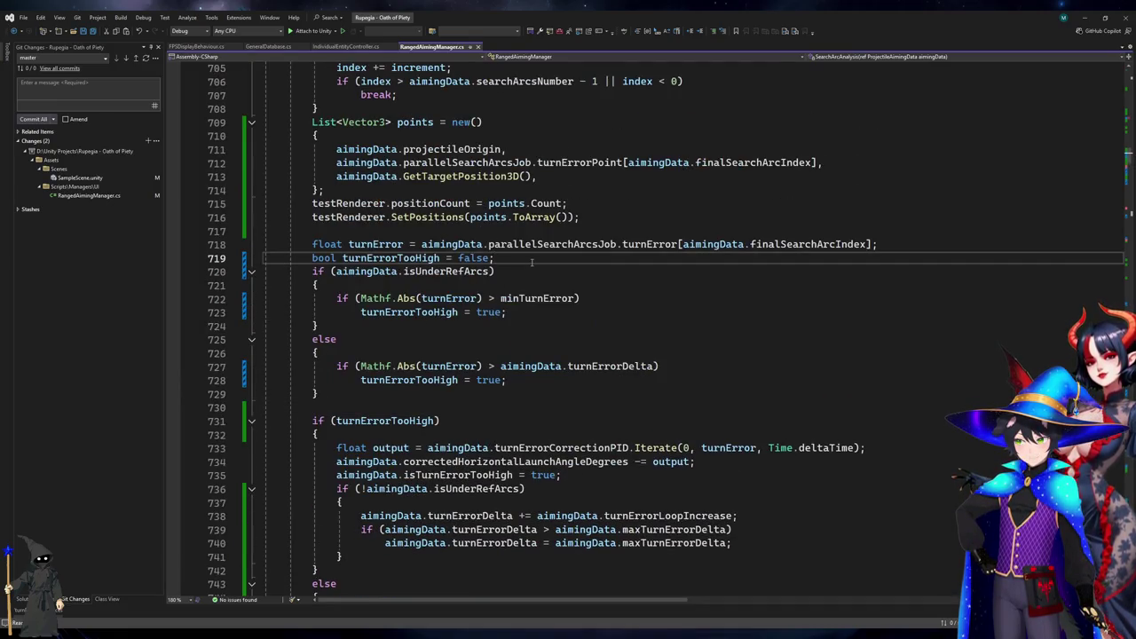
key("Return")
type("Debug.Log(turnError);")
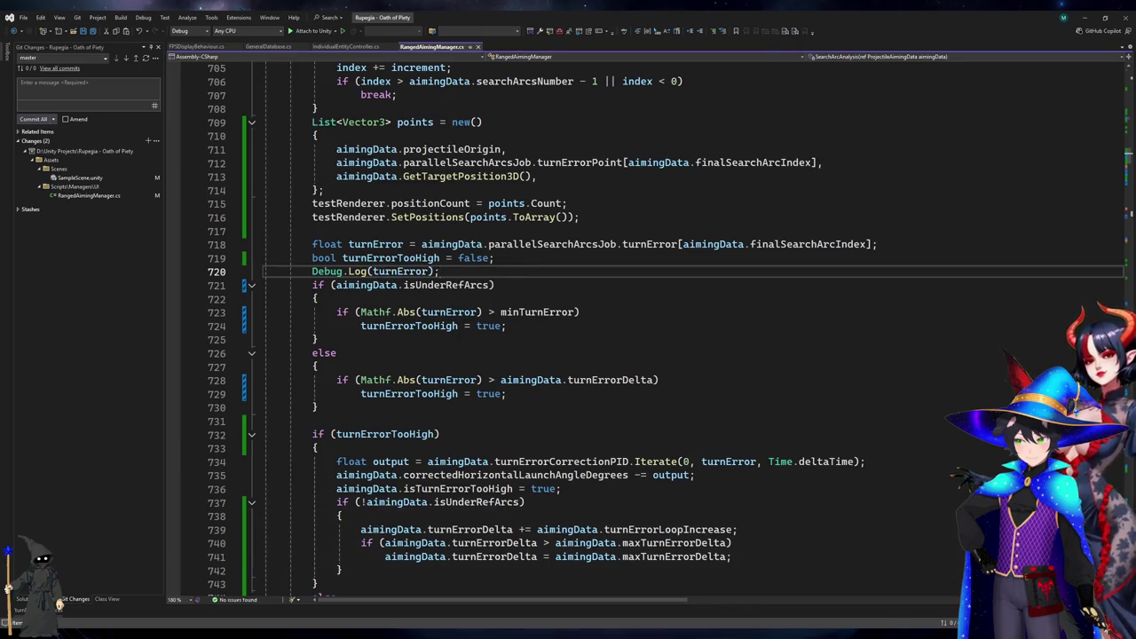
key("alt+Tab")
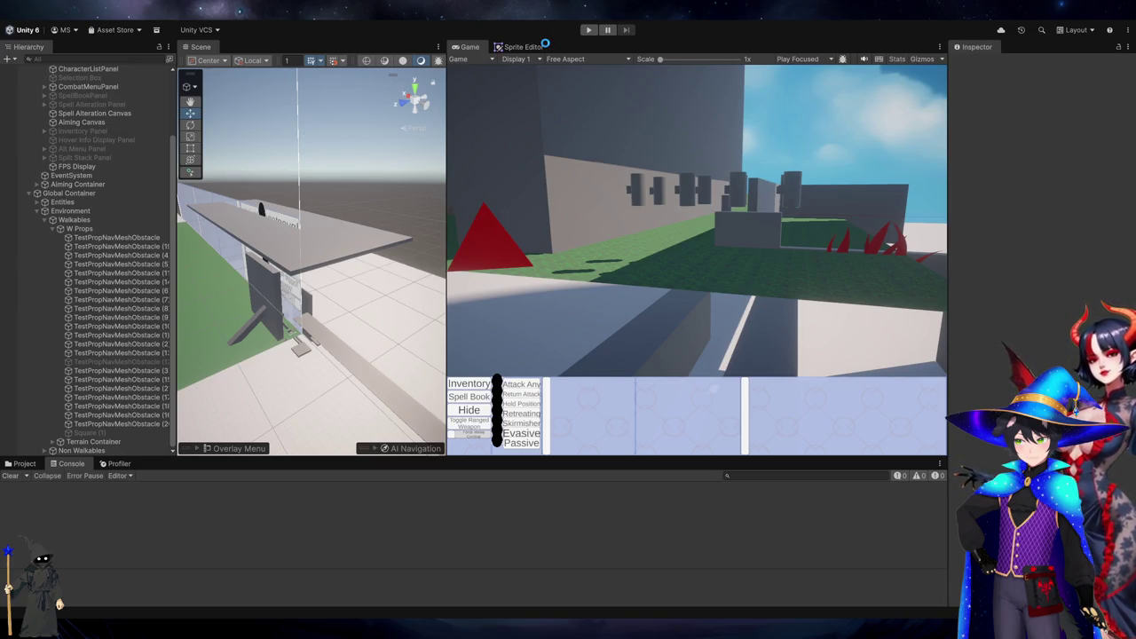
key("alt+Tab")
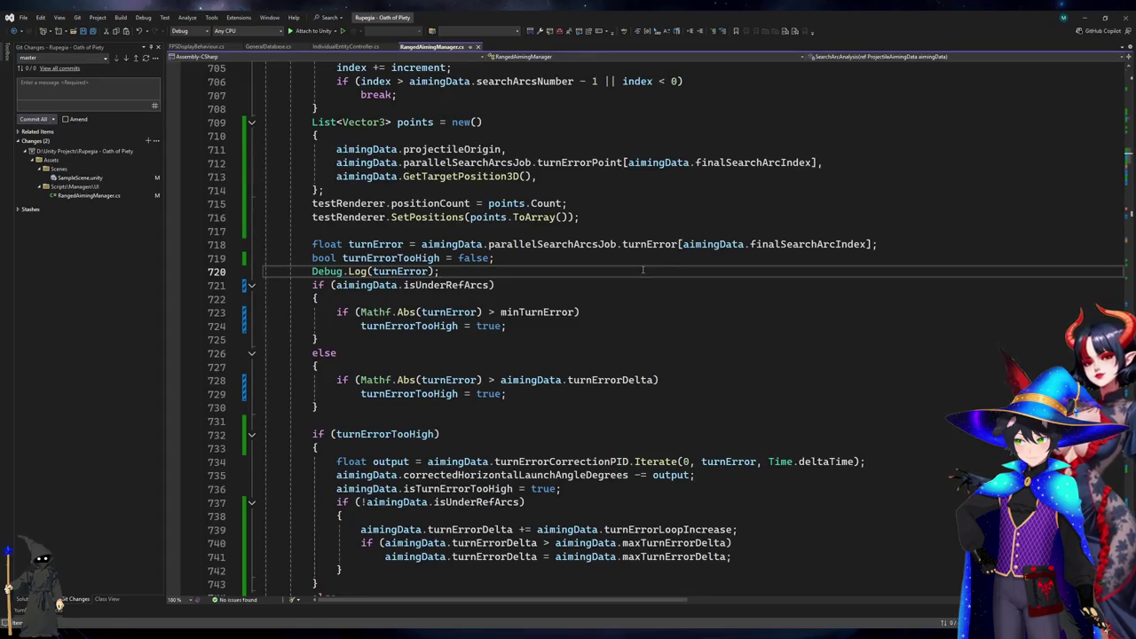
scroll(643, 269, "down", 3)
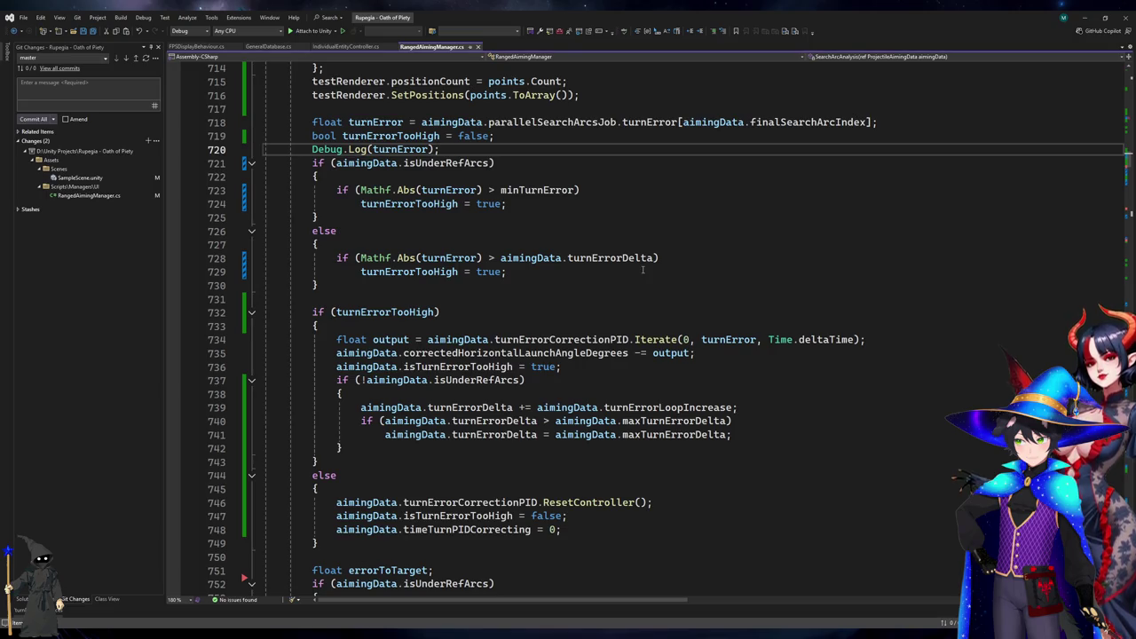
key("ctrl+x")
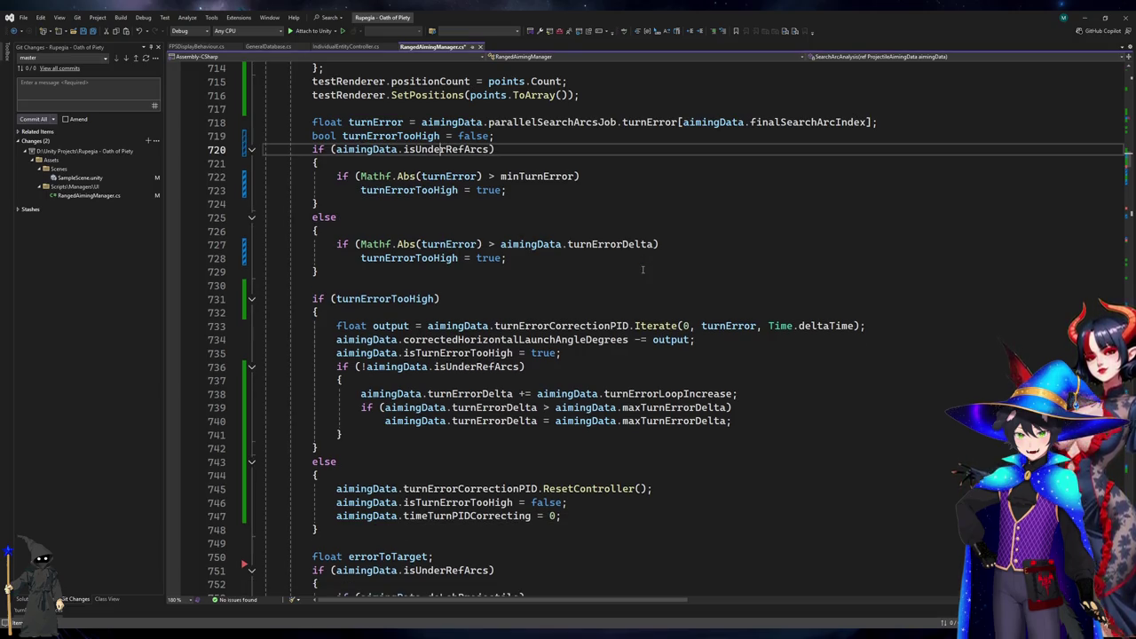
Paste the turnError Debug.Log on a new line 742 and clear its old argument.
left_click(625, 436)
key("Return")
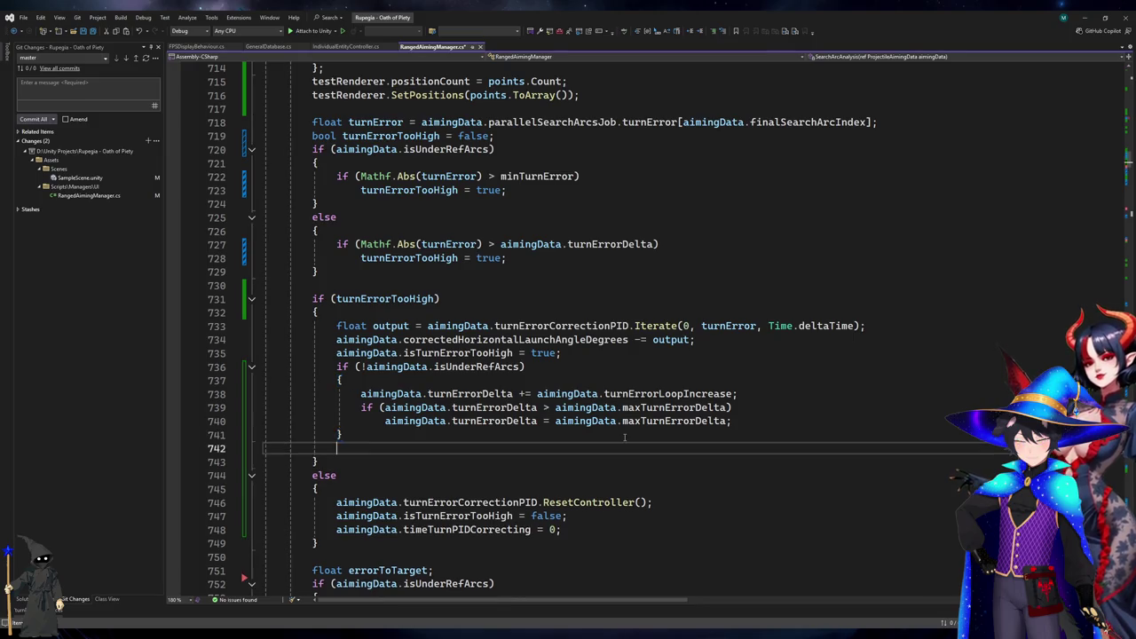
key("ctrl+v")
key("BackSpace")
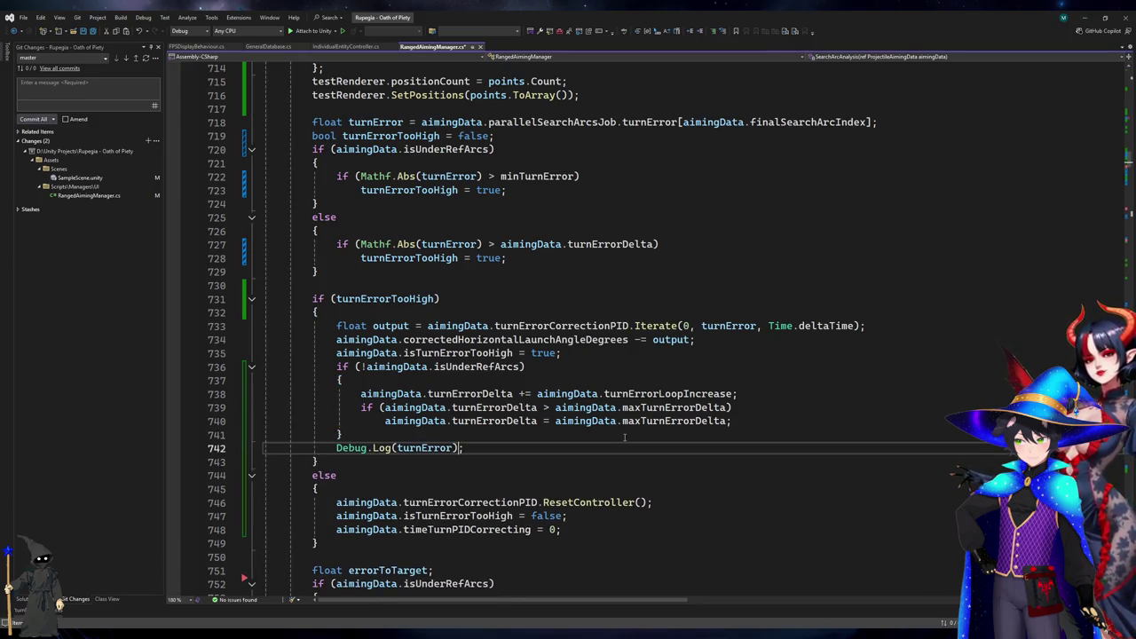
key("ctrl+shift+Right")
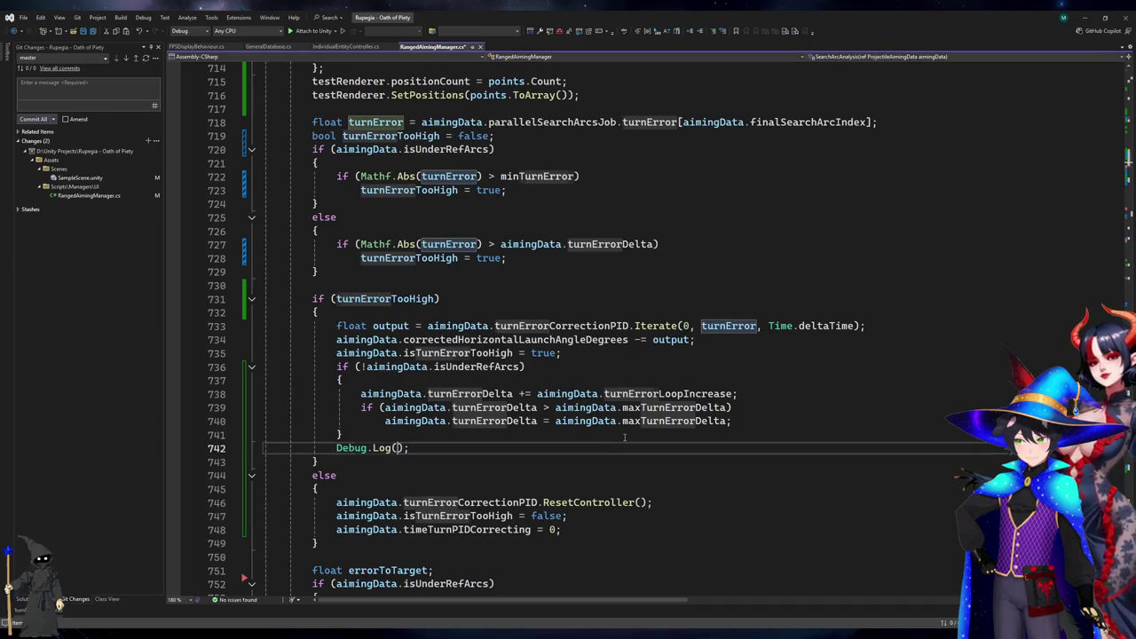
key("BackSpace")
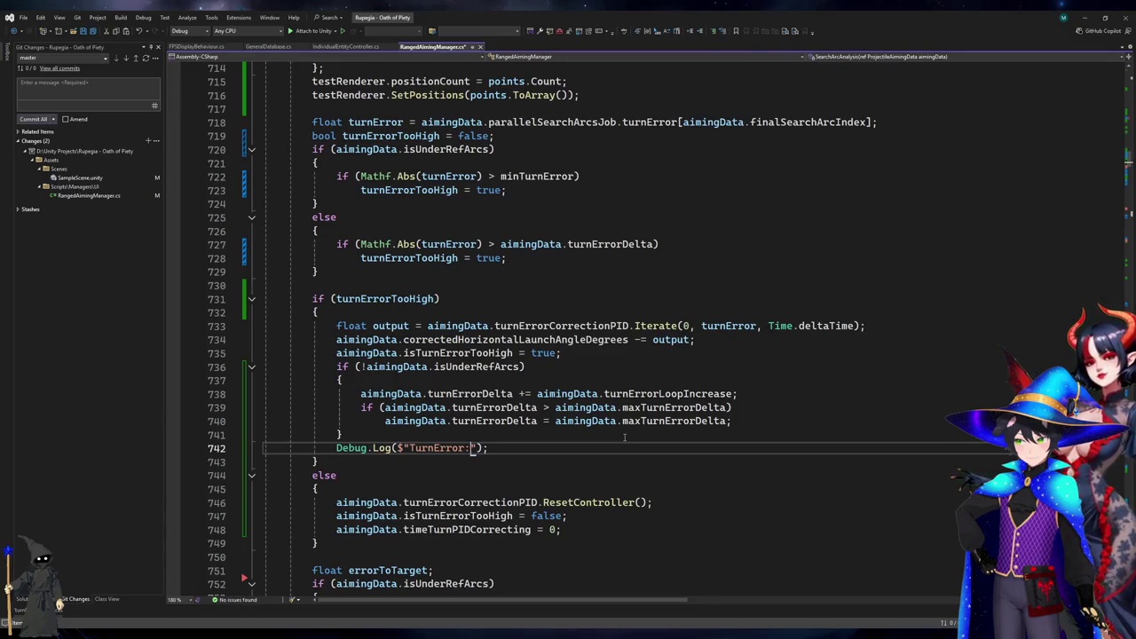
Make the log print TurnError, output and aimingData.correctedHorizontalLaunchAngleDegrees, then save.
type("turnError}, output: {}")
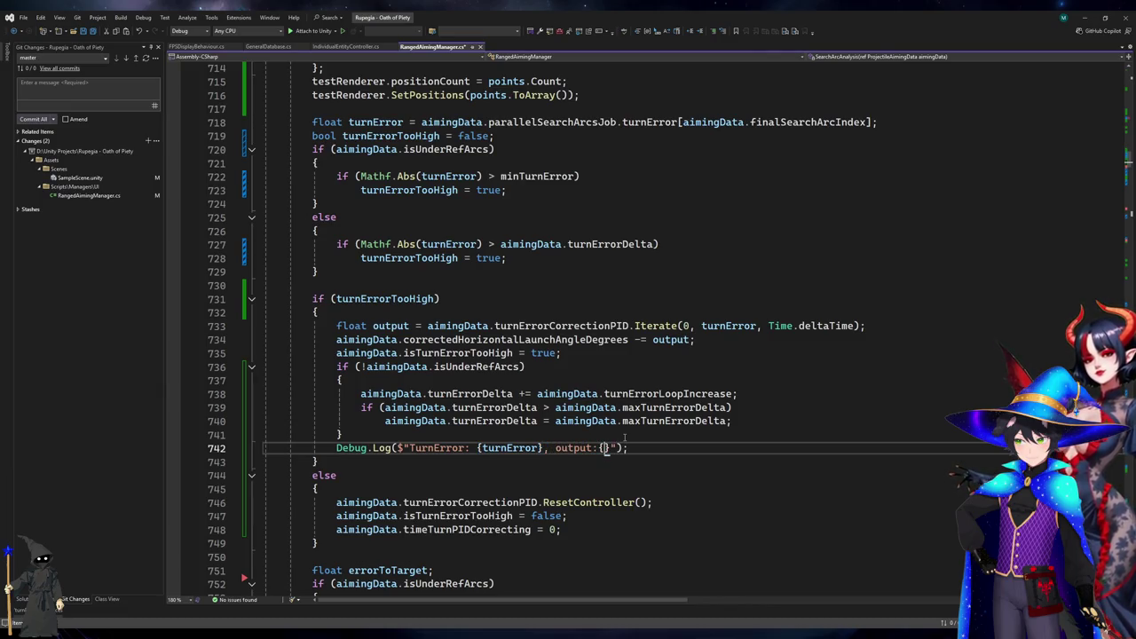
key("BackSpace")
type("{output},")
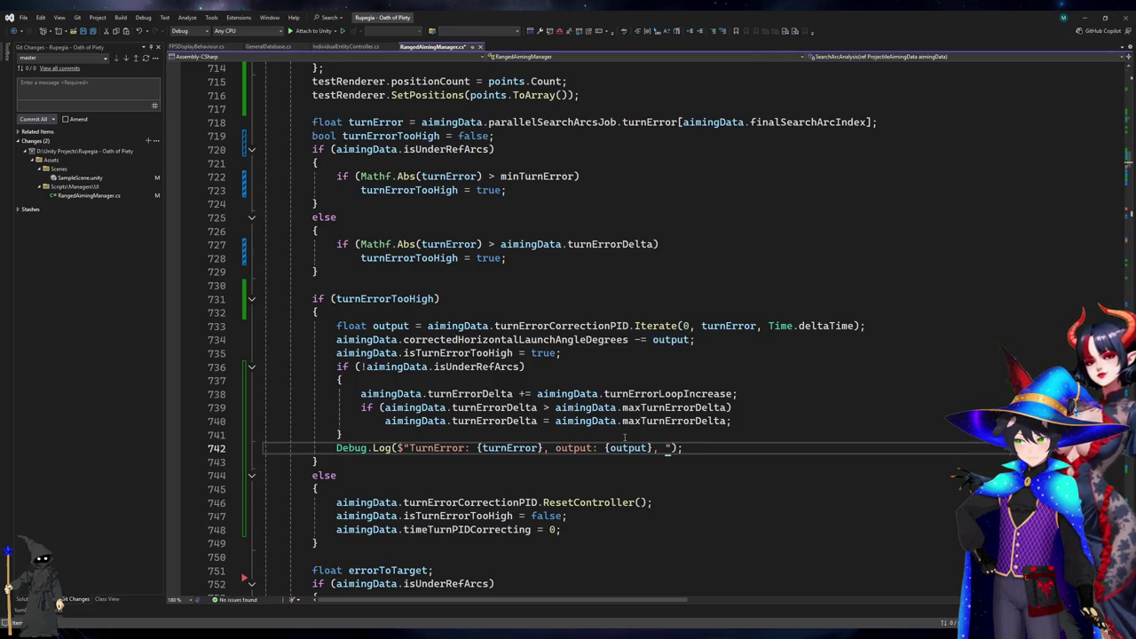
type("Degrees")
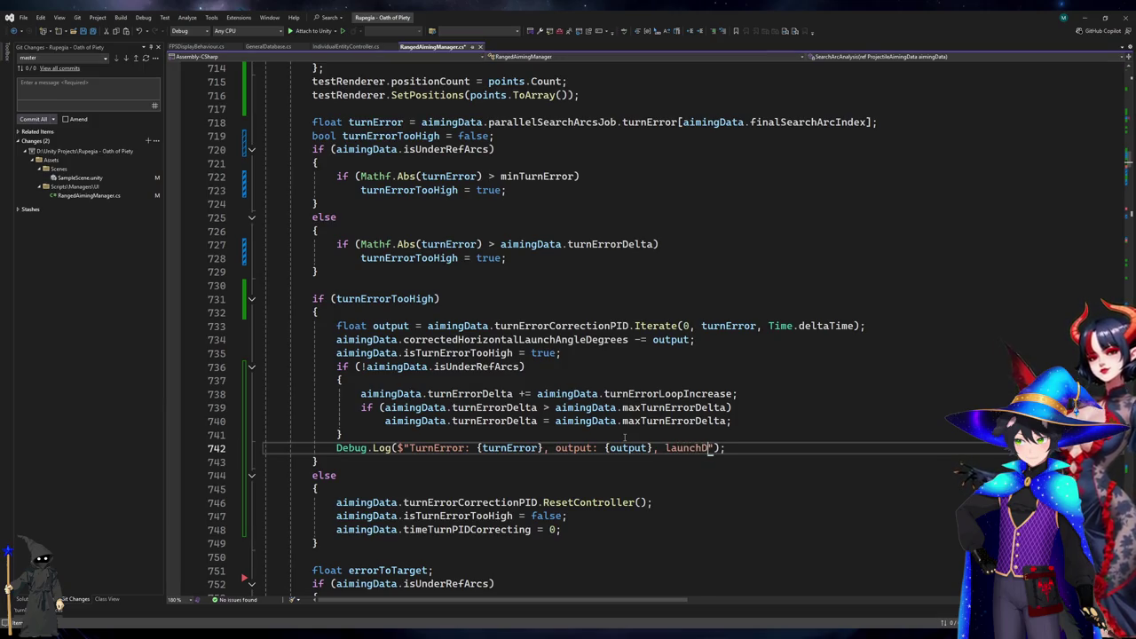
type(": {aimi")
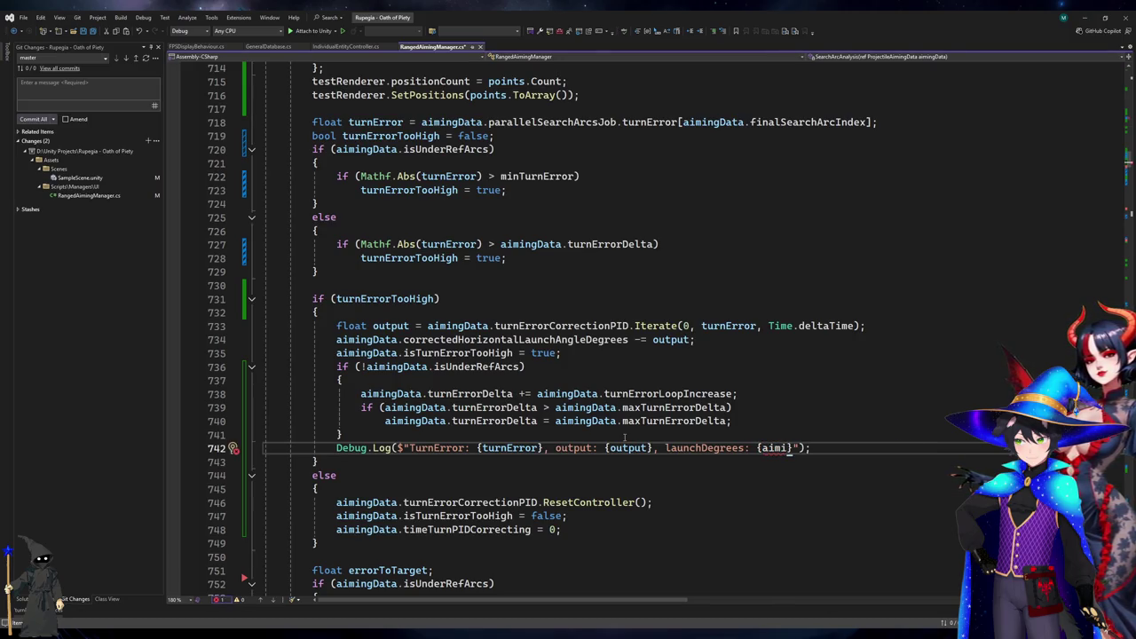
key("Tab")
type(".corr")
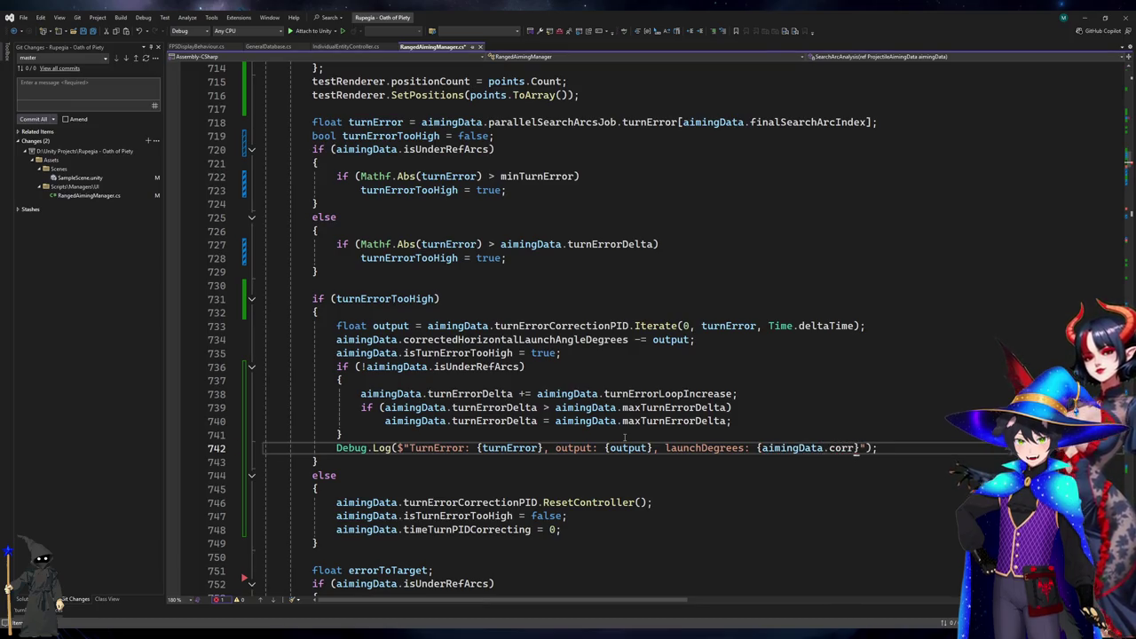
key("Tab")
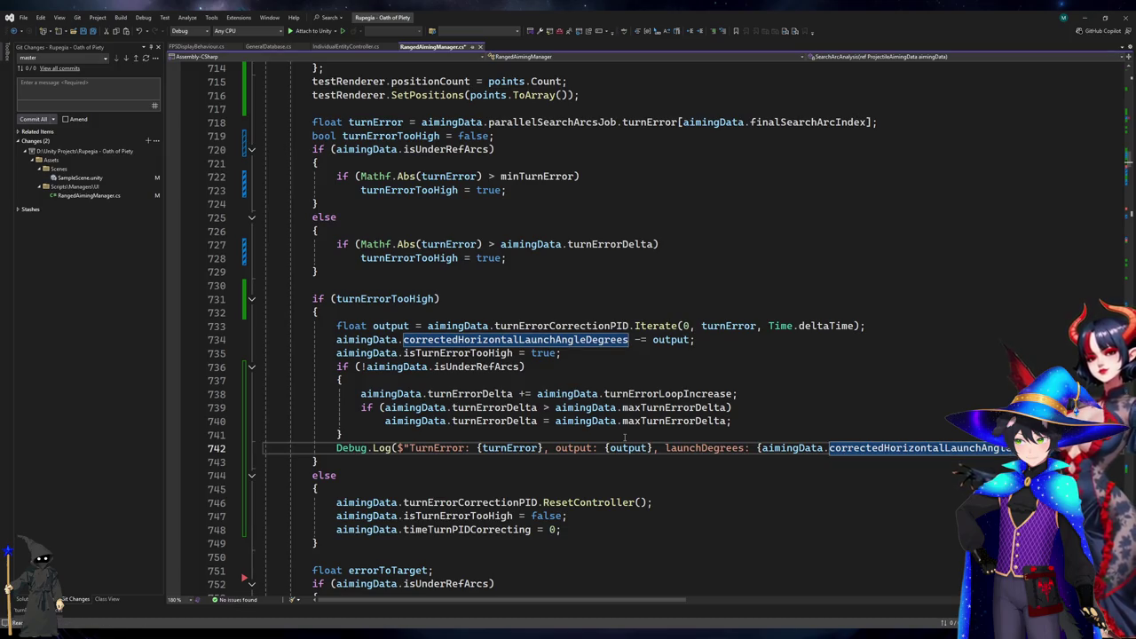
key("ctrl+s")
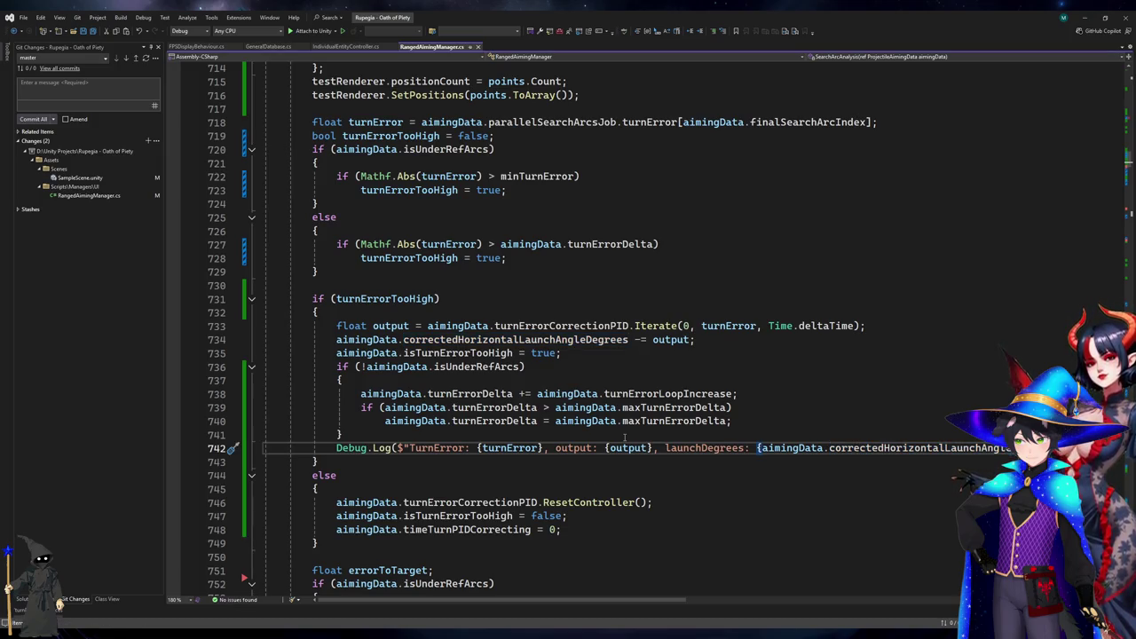
left_click(660, 121)
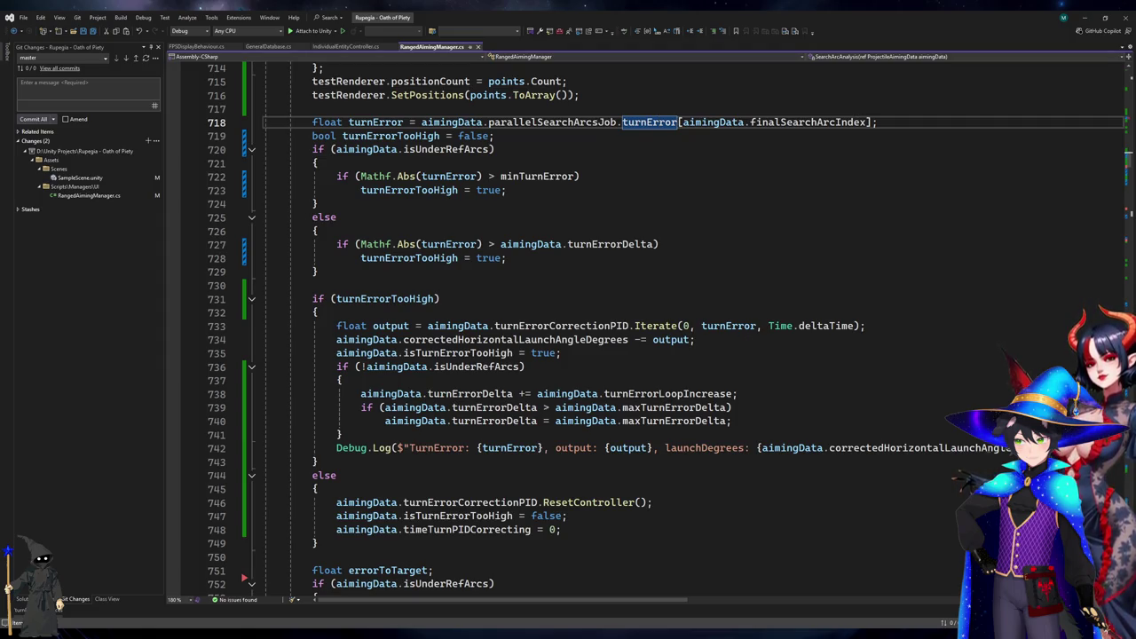
Append 'isUnderRefArcs: {aimingData.isUnderRefArcs}' to the line-742 log, save, and return to Unity.
left_click(758, 448)
key("Delete")
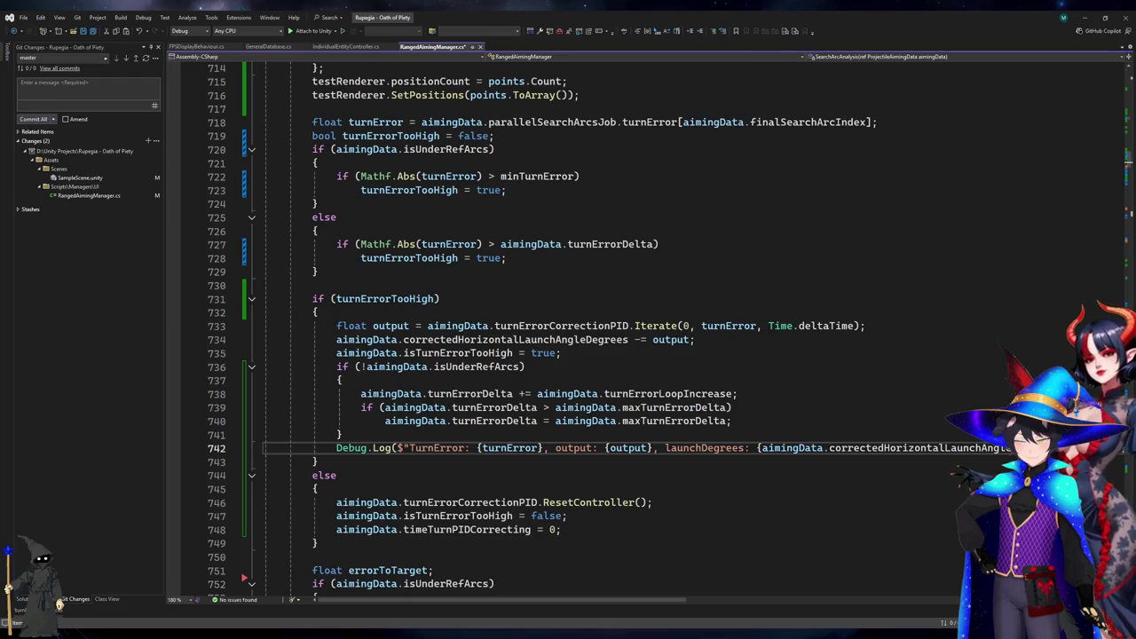
key("End")
type(", ")
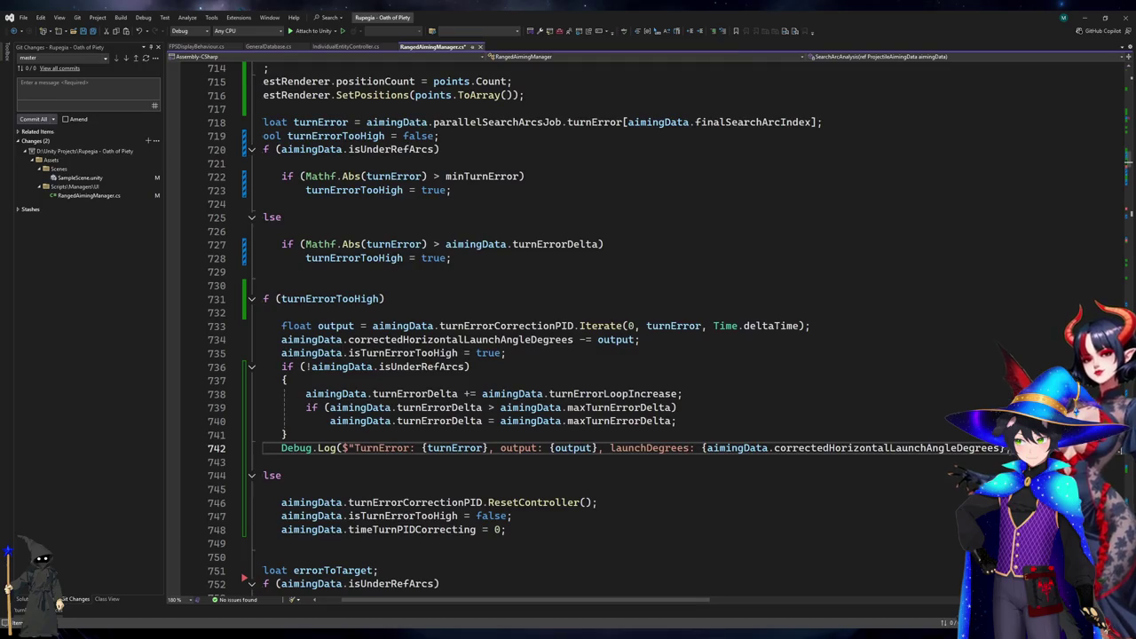
type("isUnderRefA")
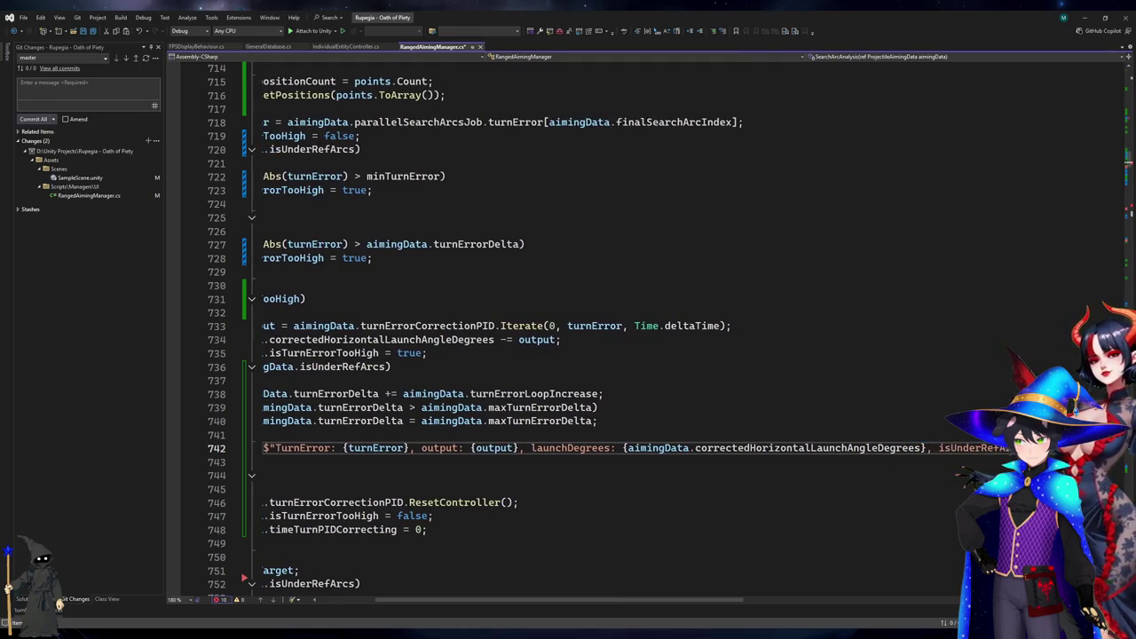
type("rcs: {aimingD")
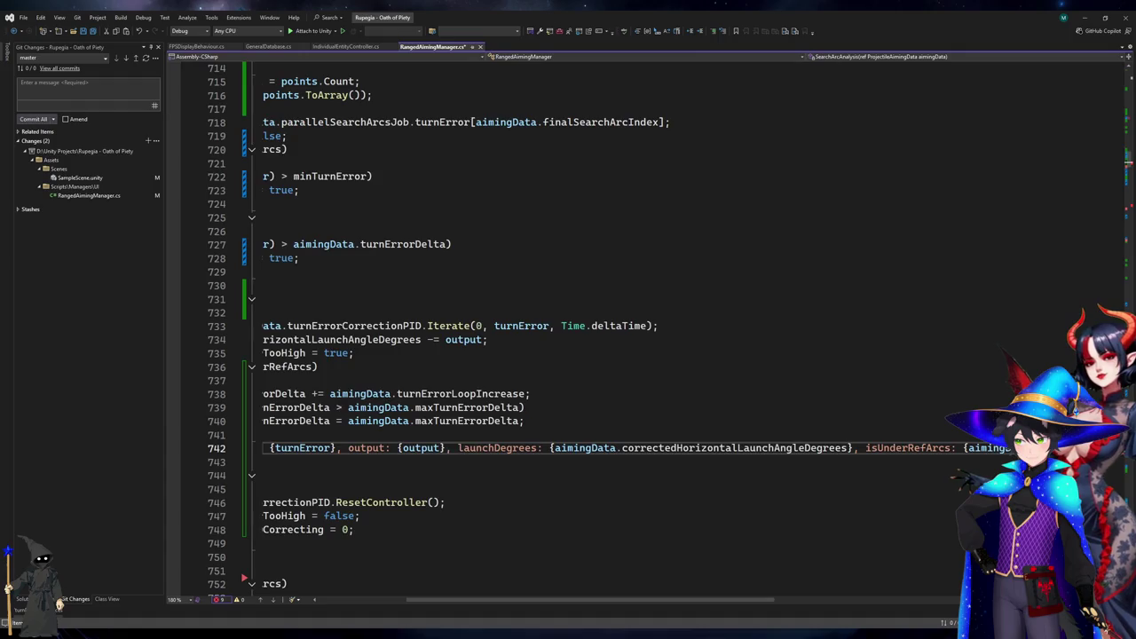
key("Home")
key("ctrl+s")
key("alt+Tab")
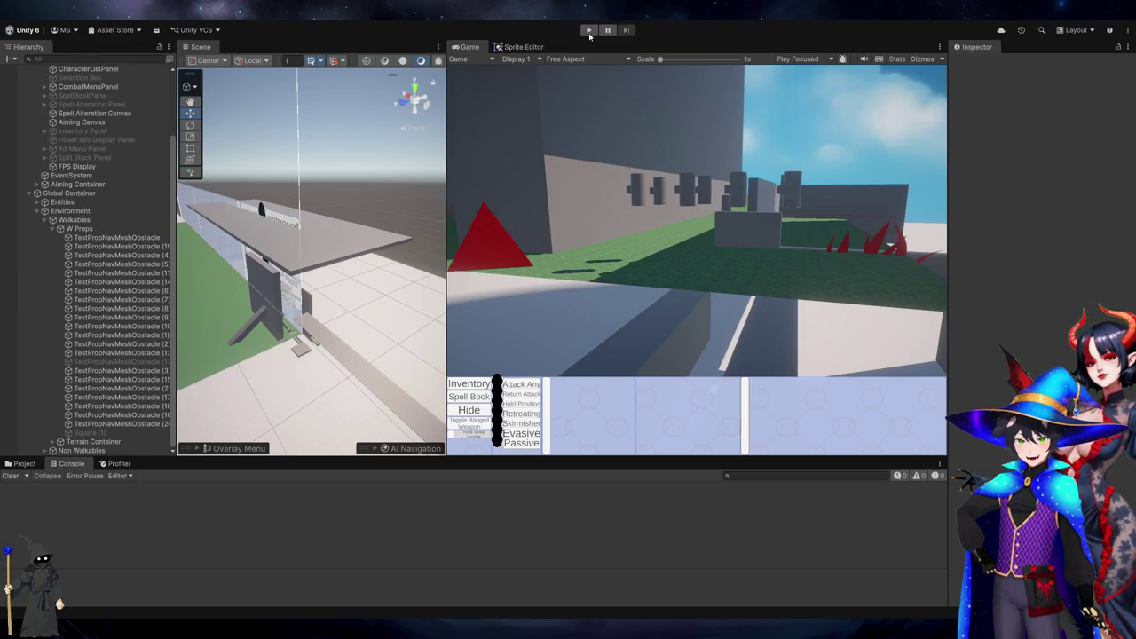
Enter play mode to collect the new TurnError, output, launchDegrees and isUnderRefArcs logs.
left_click(589, 33)
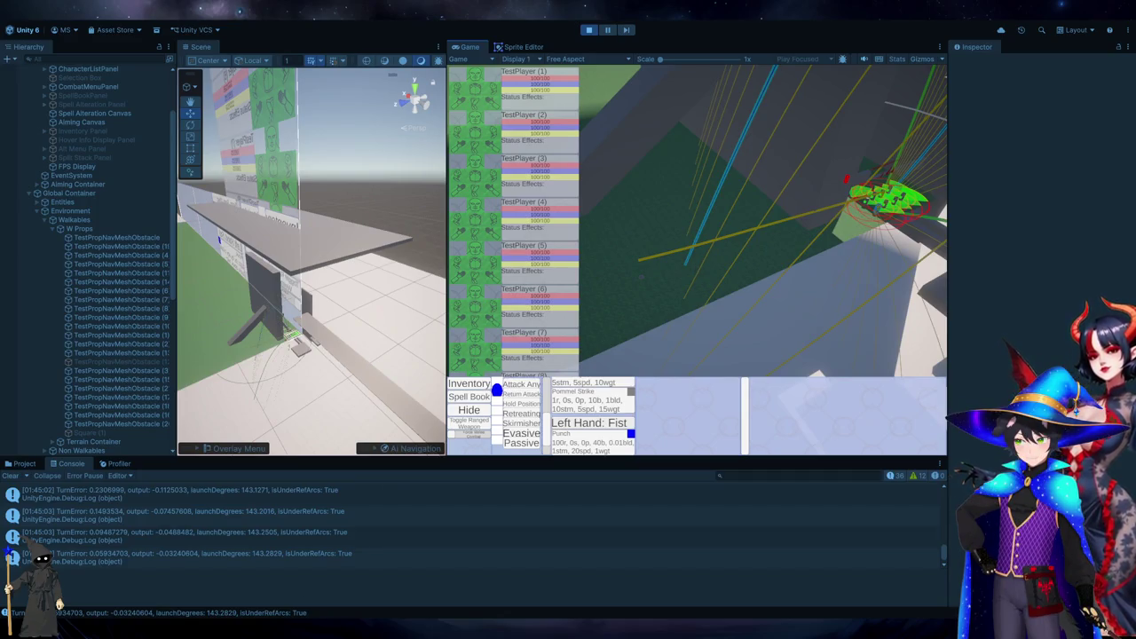
Compare the logged values in Unity's console against the aiming code.
key("alt+Tab")
scroll(550, 380, "down", 15)
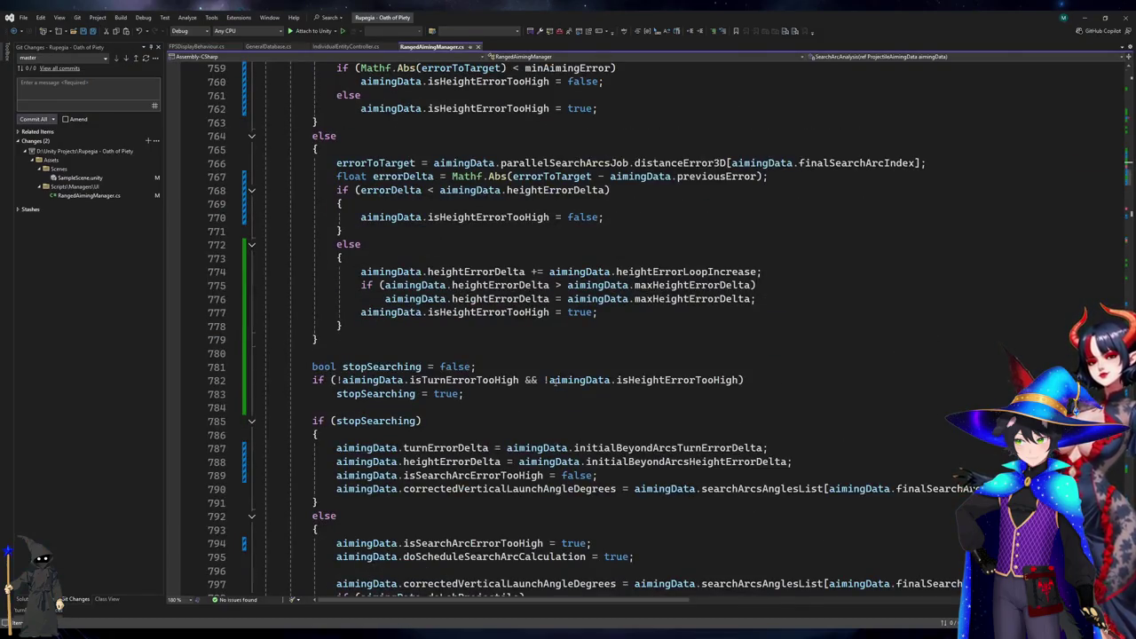
key("alt+Tab")
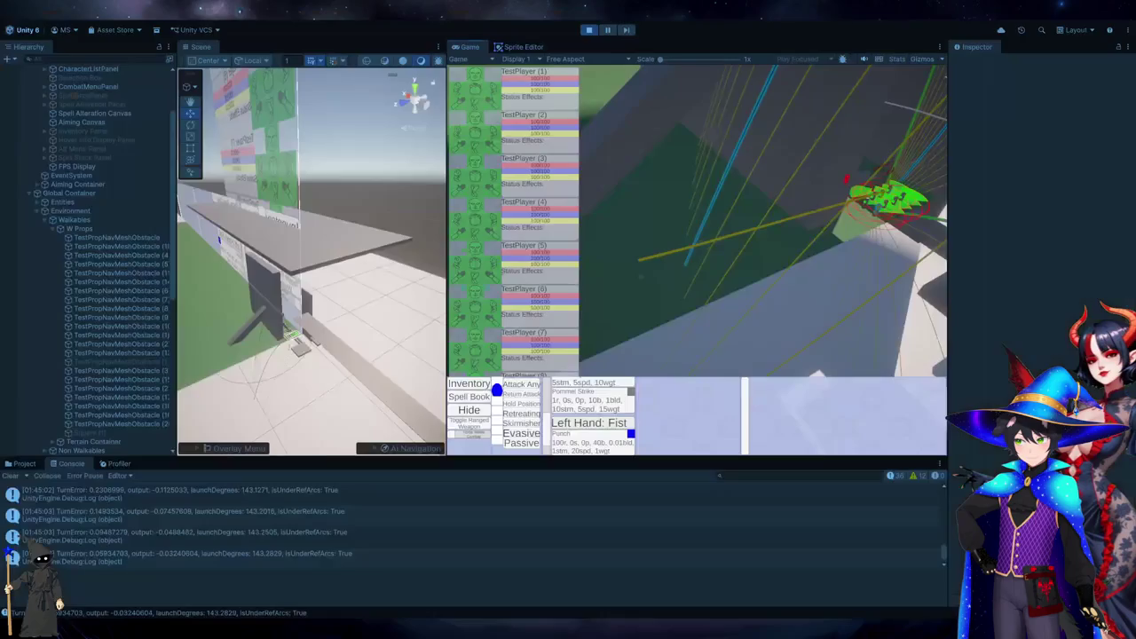
key("alt+Tab")
scroll(621, 328, "down", 7)
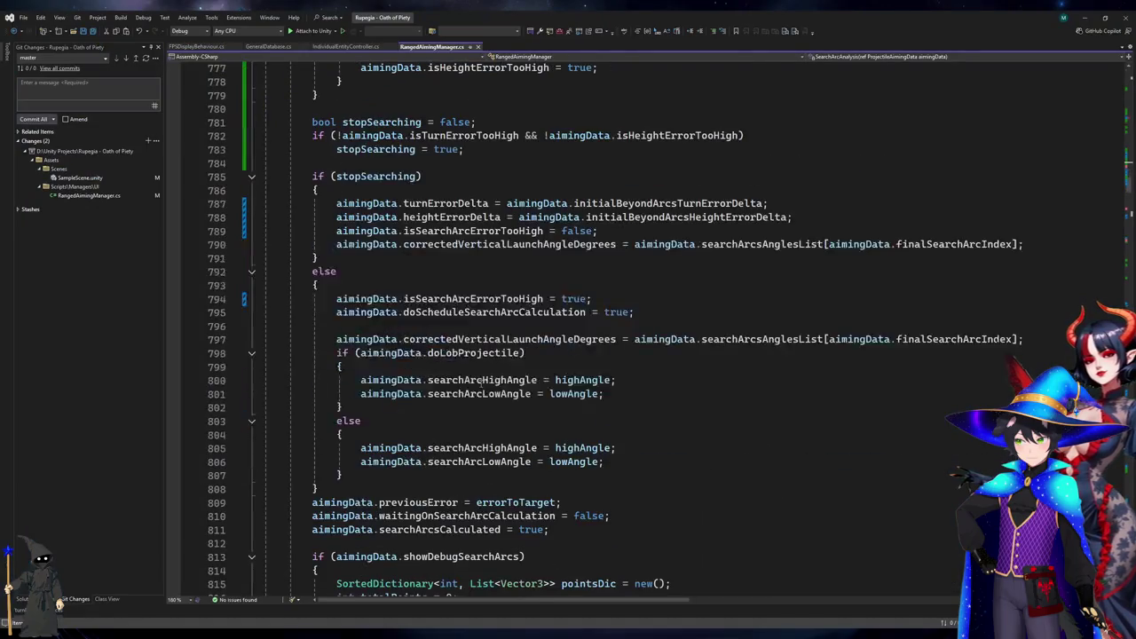
Review the stopSearching, isHeightErrorTooHigh, doLobProjectile and distanceError code around line 755.
left_click(427, 122)
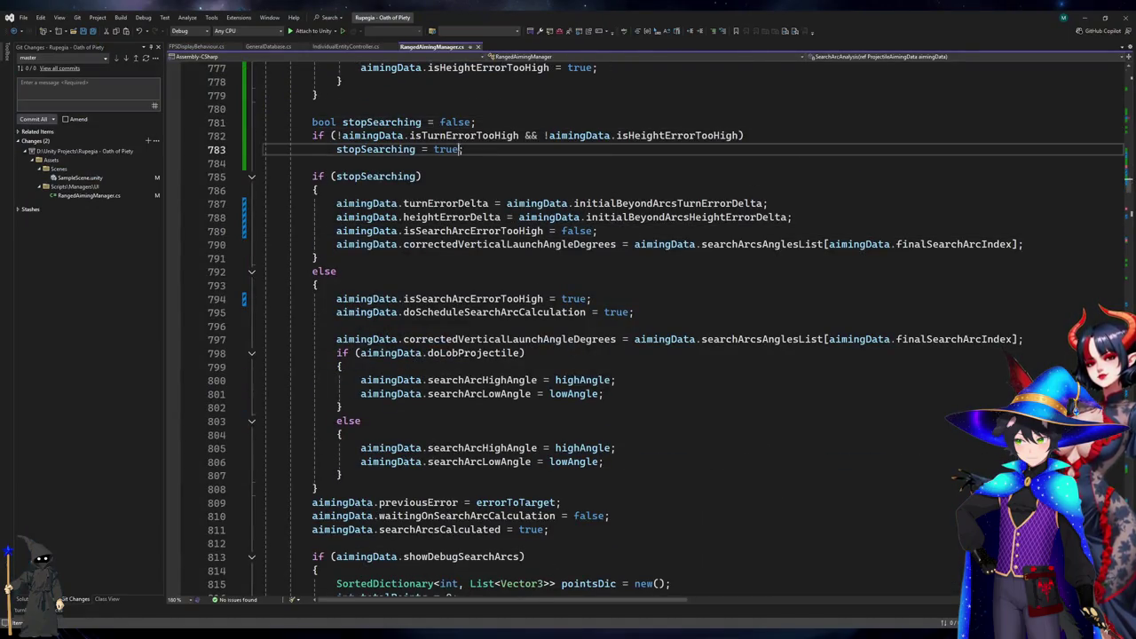
left_click(435, 149)
scroll(440, 267, "up", 6)
left_click(429, 364)
left_click(452, 341)
scroll(452, 341, "up", 4)
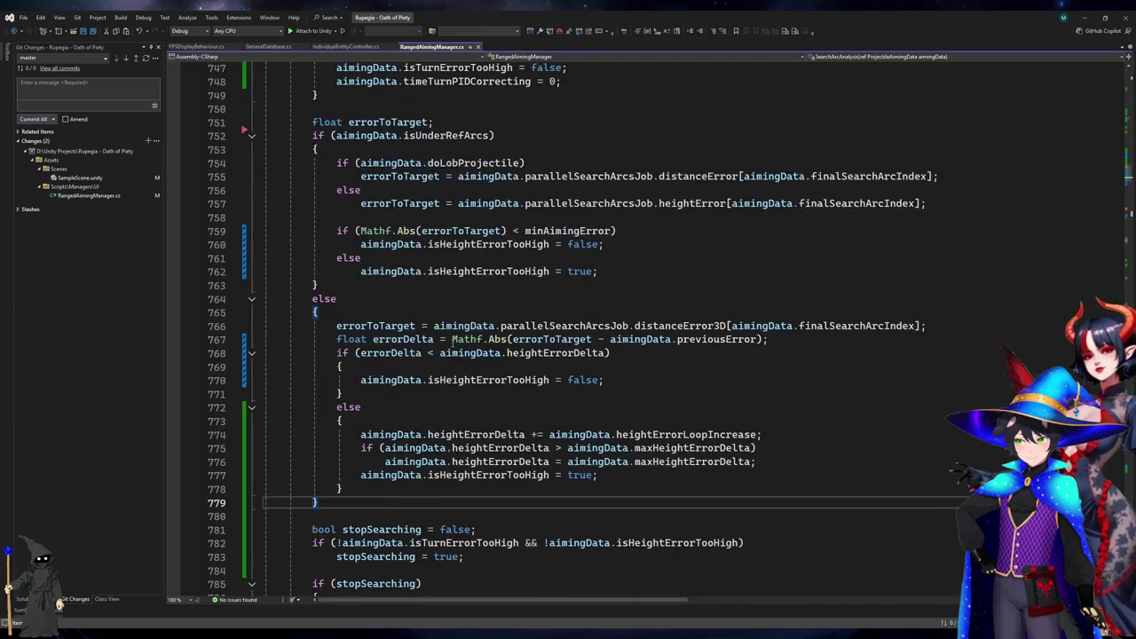
left_click(448, 380)
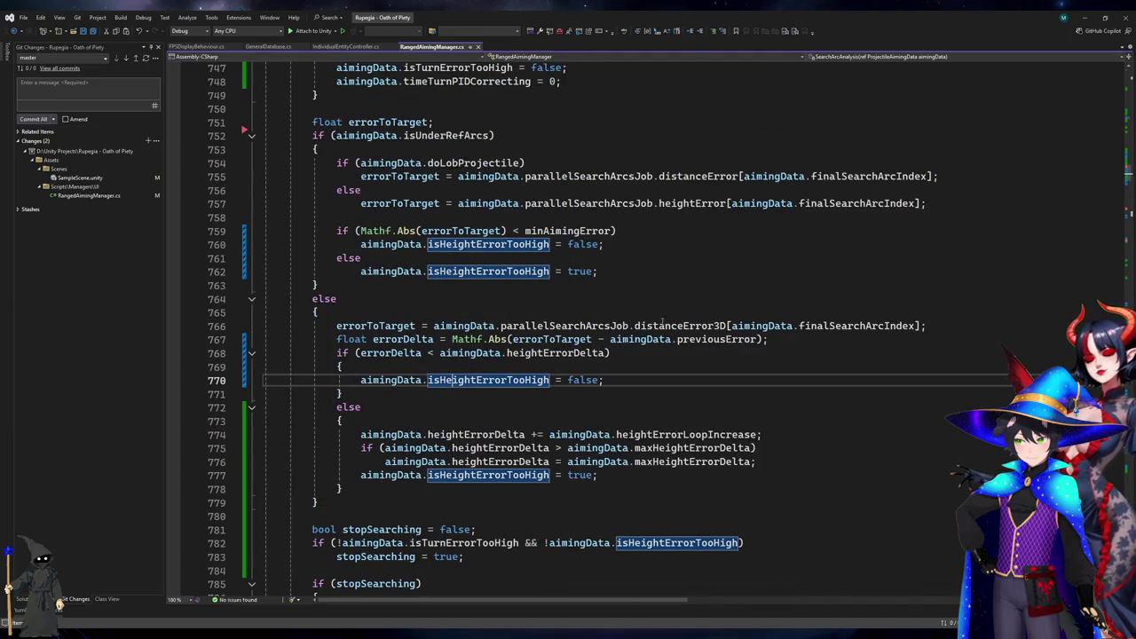
left_click(471, 231)
left_click(451, 162)
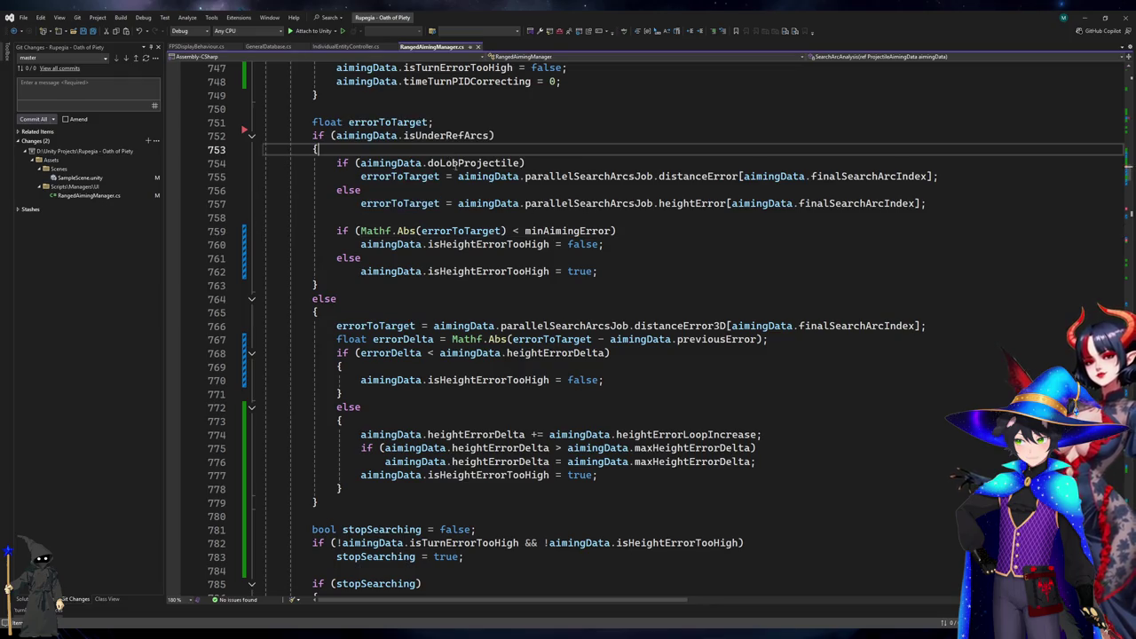
left_click(697, 175)
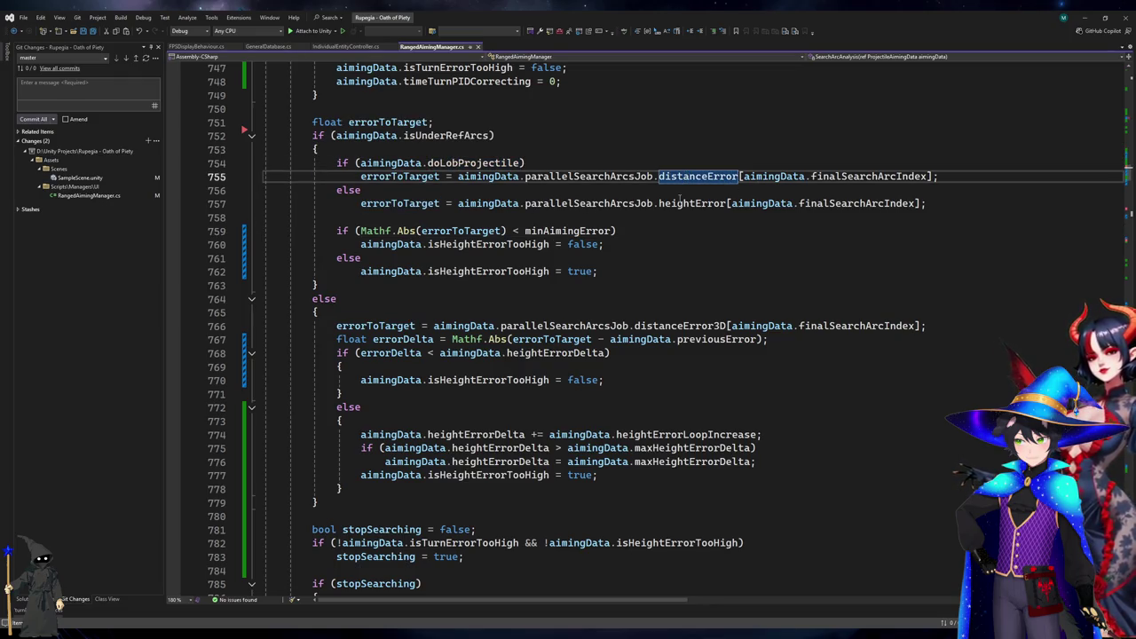
left_click(418, 176)
Start a Debug.Log on a new line after the errorToTarget assignment.
left_click(721, 221)
key("Return")
key("Up")
type("Debug.L")
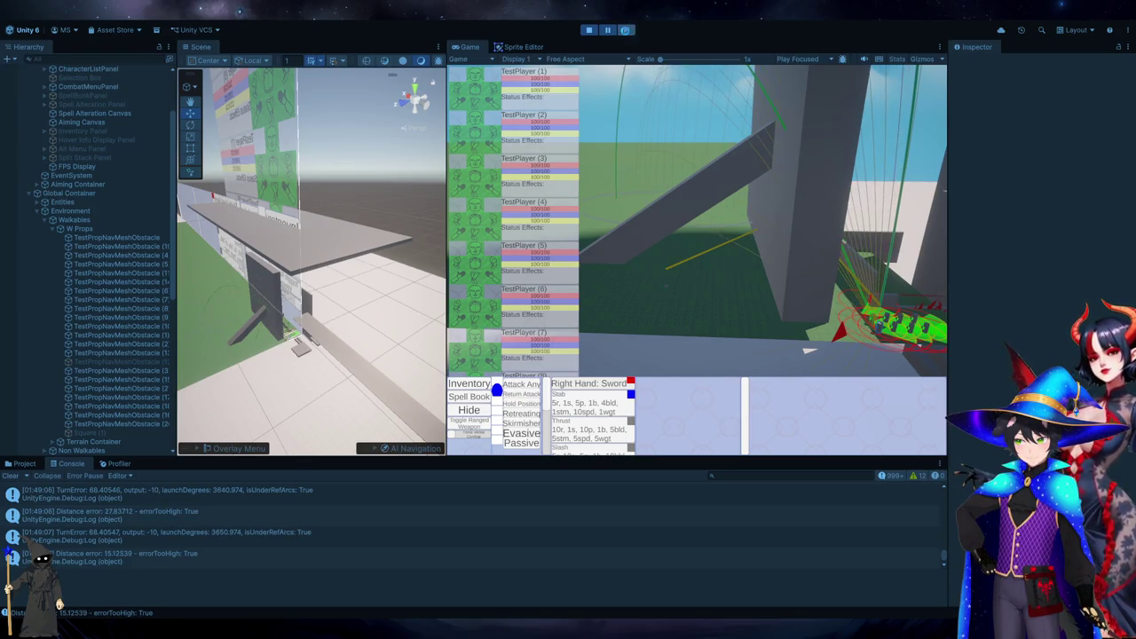
Step the paused game about 19 frames to accumulate TurnError and Distance error logs.
left_click(626, 31)
left_click(626, 31)
left_click(626, 31)
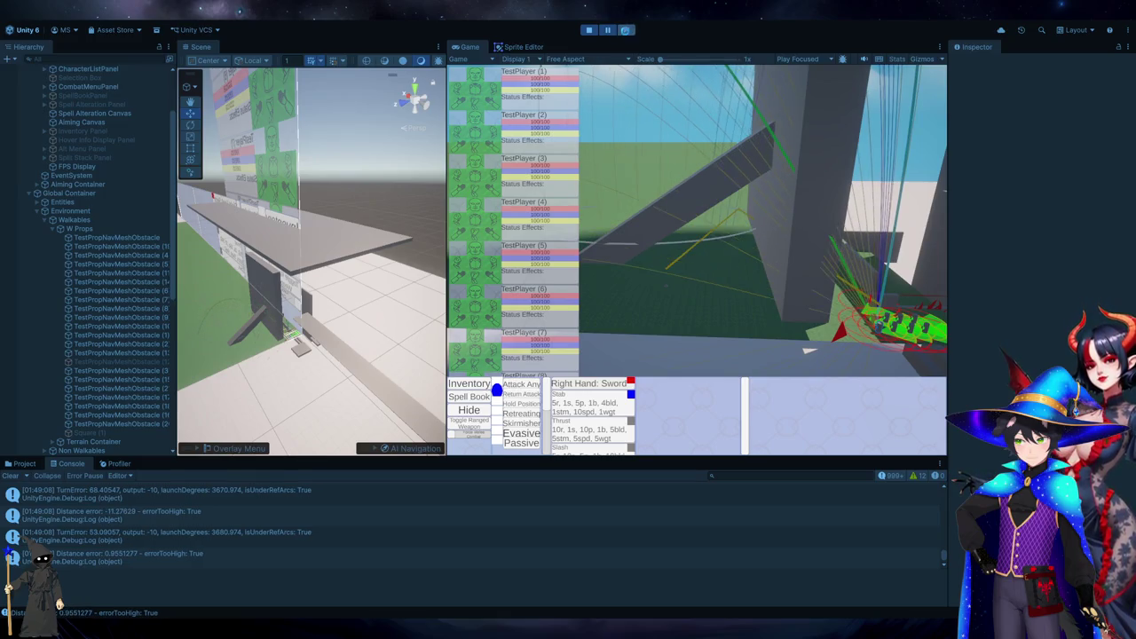
left_click(626, 31)
left_click(626, 31)
left_click(626, 31)
left_click(626, 31)
left_click(626, 31)
left_click(626, 32)
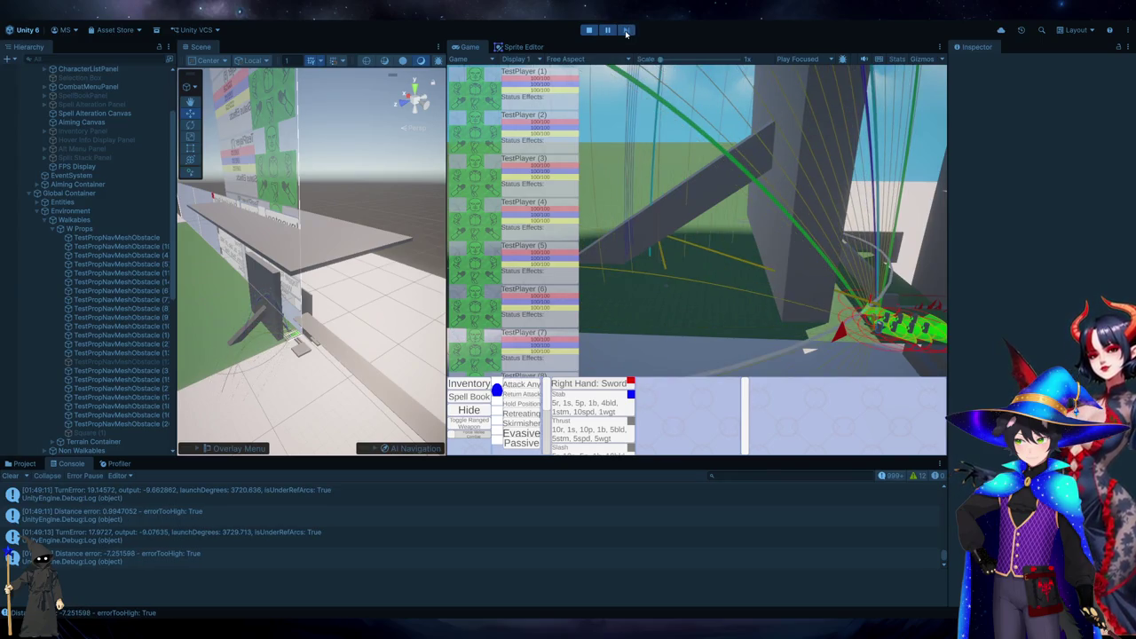
left_click(626, 31)
left_click(626, 32)
left_click(626, 31)
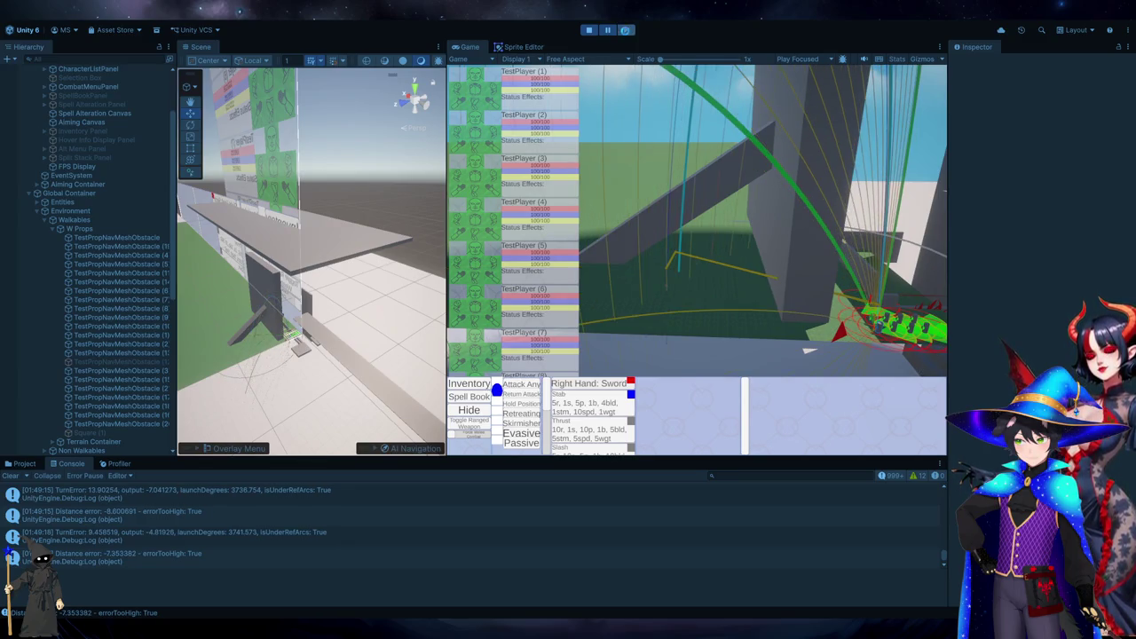
left_click(626, 31)
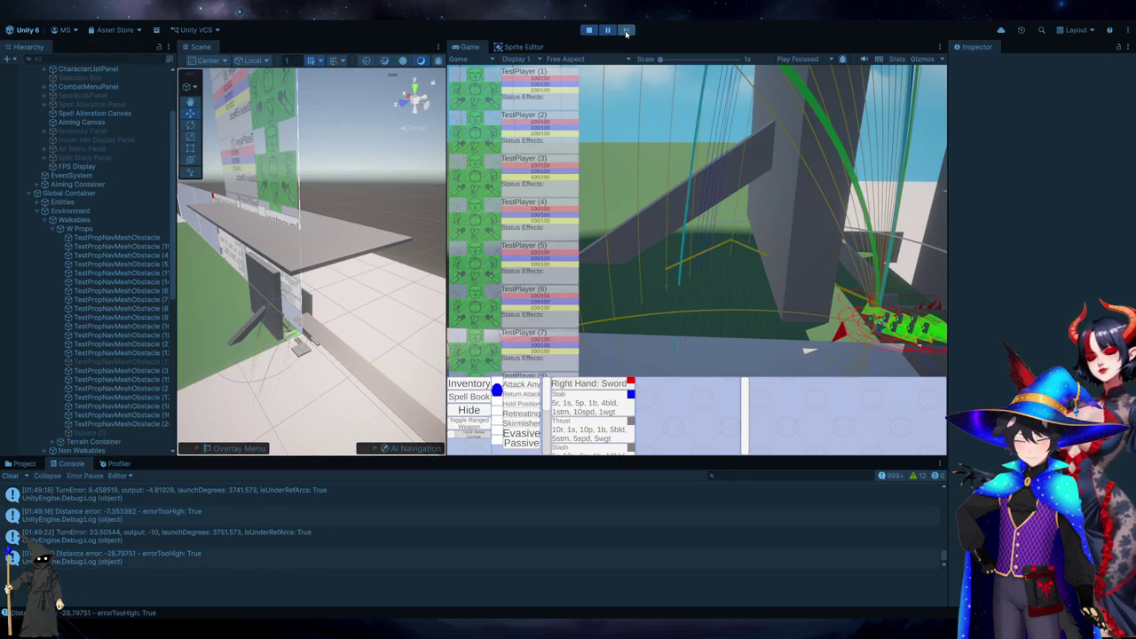
left_click(626, 31)
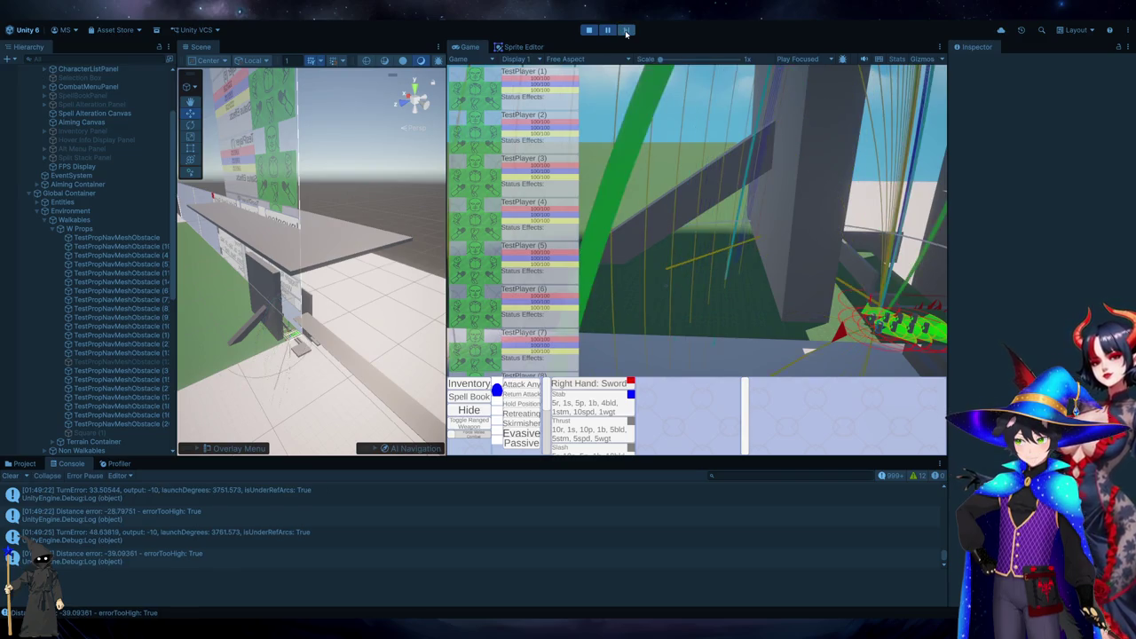
left_click(626, 31)
left_click(626, 32)
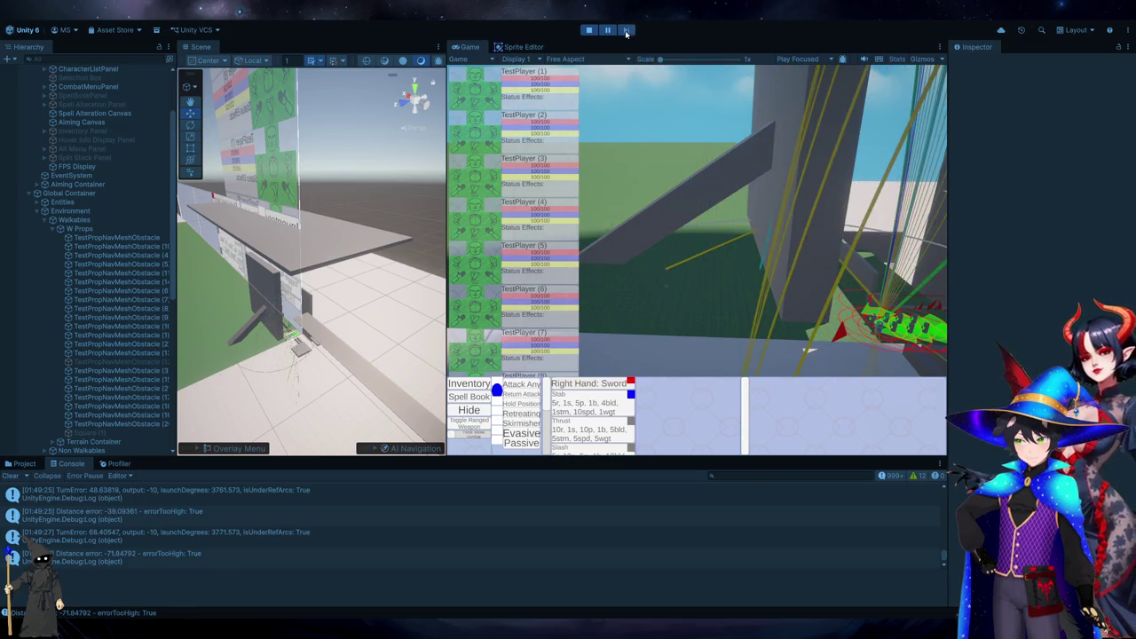
left_click(625, 31)
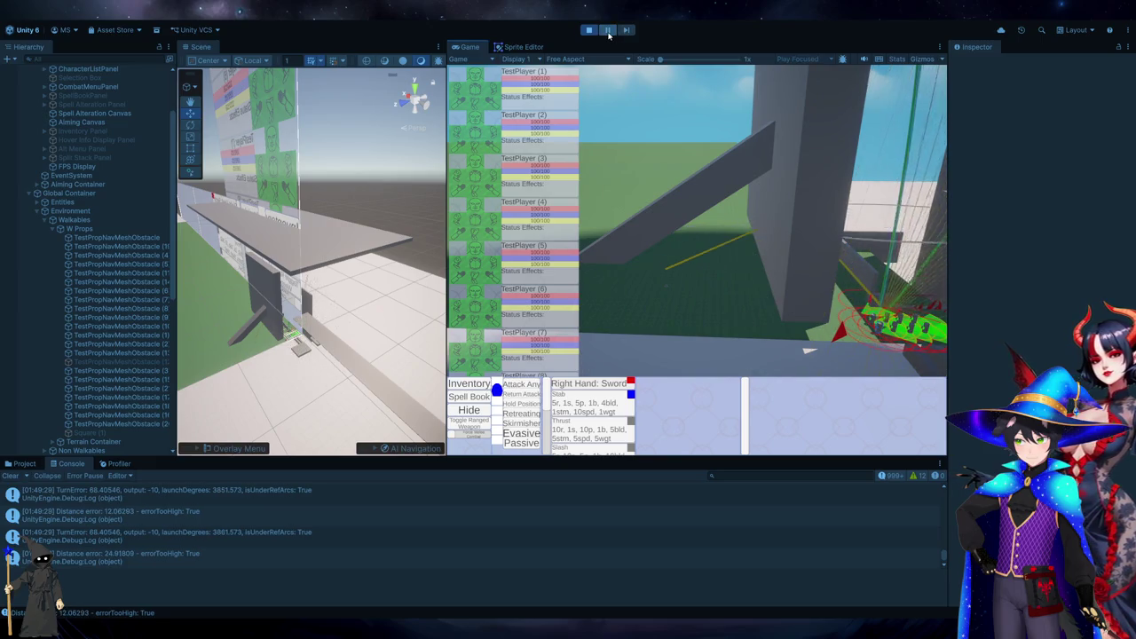
left_click(626, 31)
left_click(625, 31)
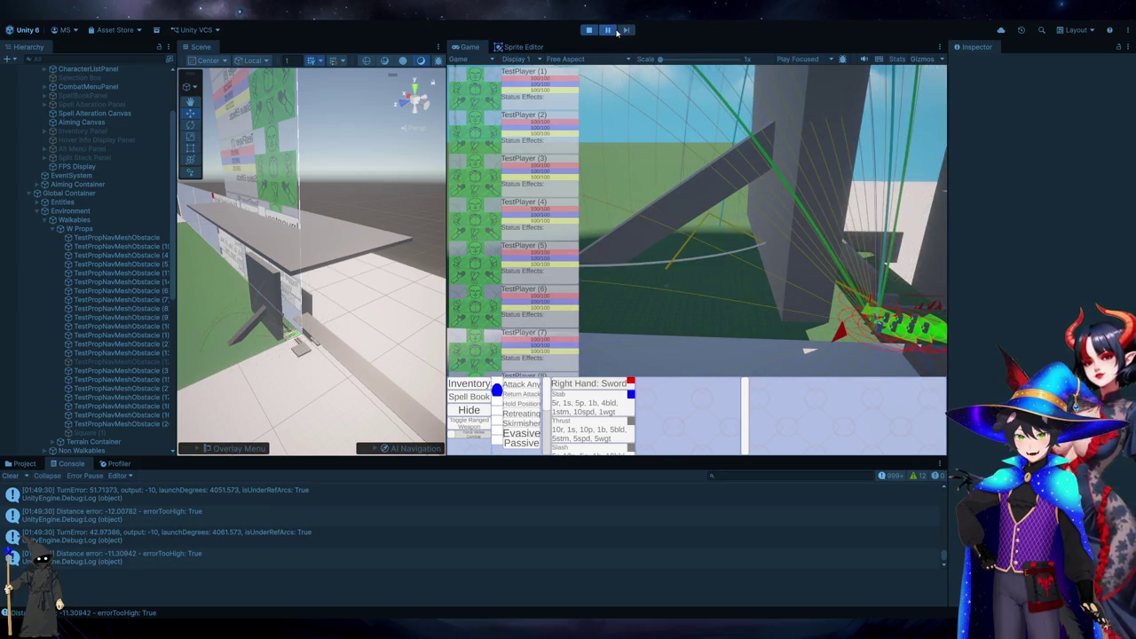
Read the stack trace of a TurnError entry in the Console.
left_click(196, 535)
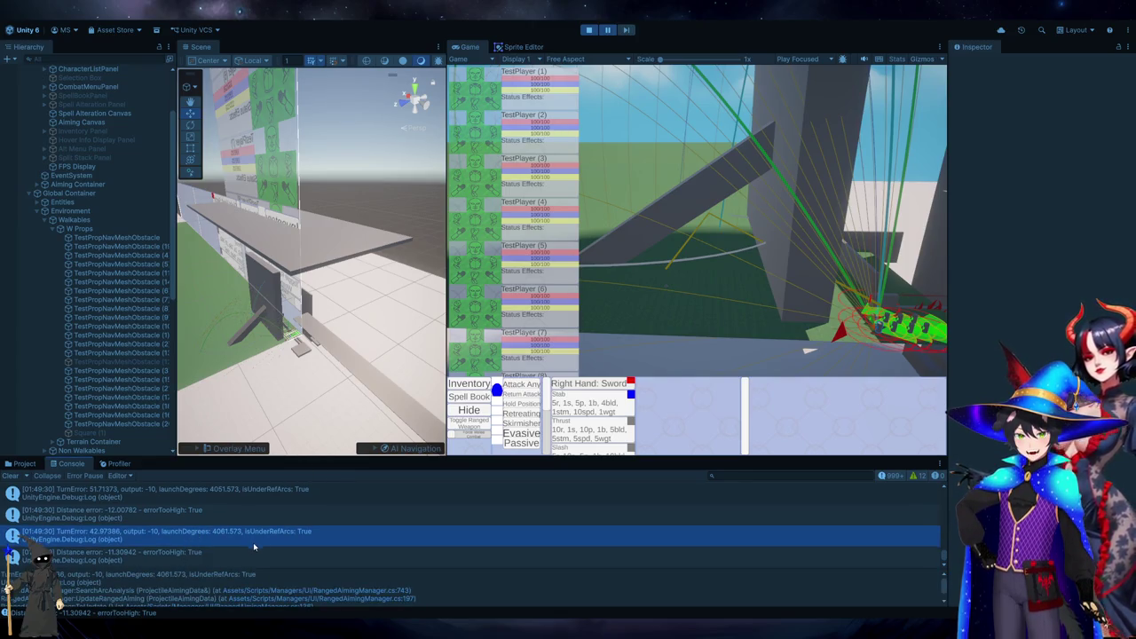
scroll(257, 542, "up", 1)
scroll(262, 525, "up", 1)
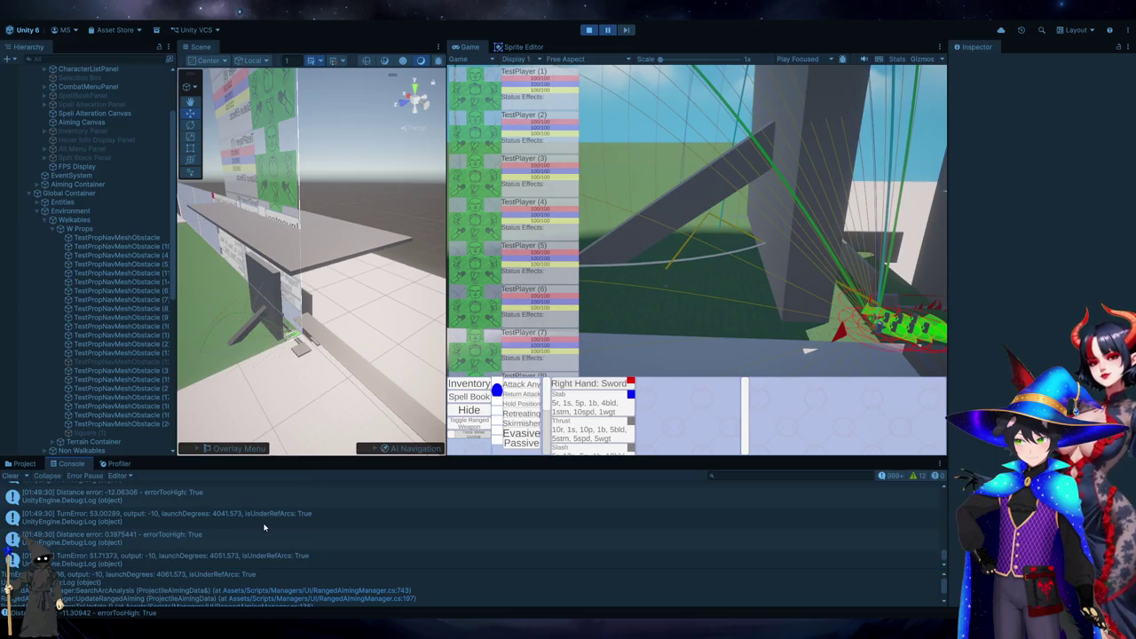
scroll(264, 527, "down", 2)
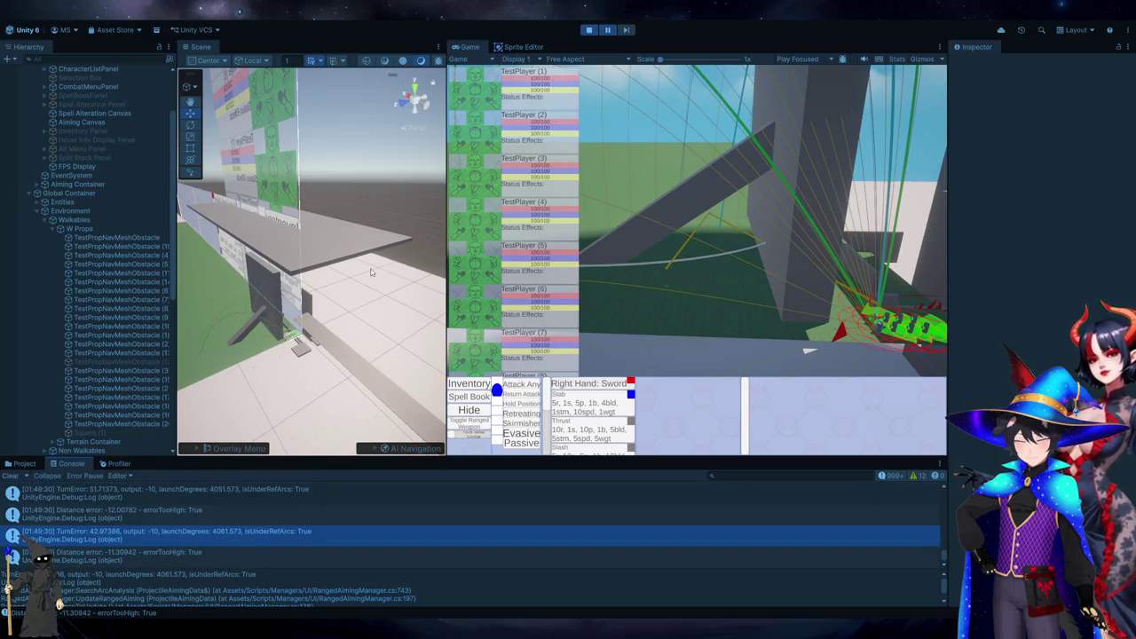
Keep stepping until TurnError drops to about 33.95 with launchDegrees past 4431.
left_click(624, 30)
left_click(624, 30)
left_click(624, 31)
left_click(624, 31)
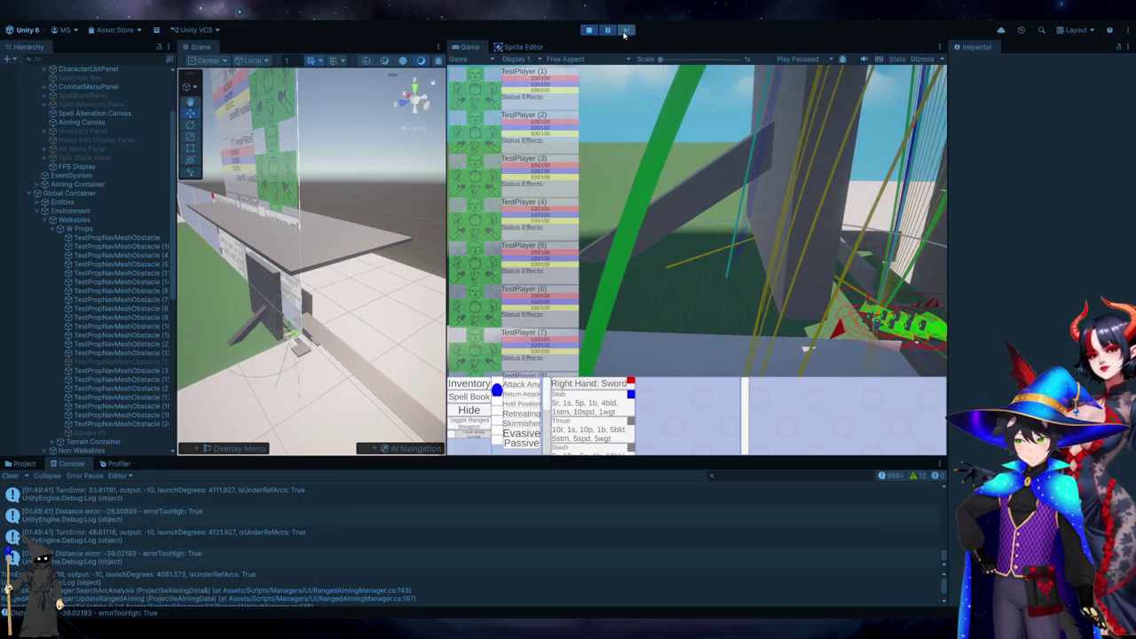
left_click(624, 31)
left_click(625, 31)
left_click(624, 31)
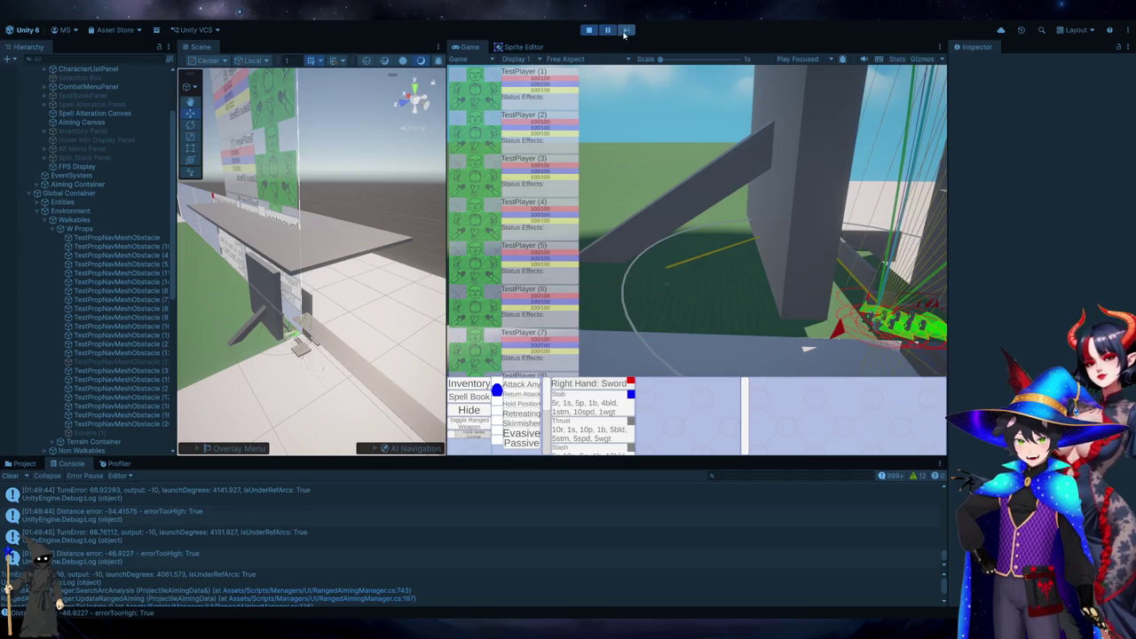
left_click(624, 30)
left_click(624, 30)
left_click(624, 31)
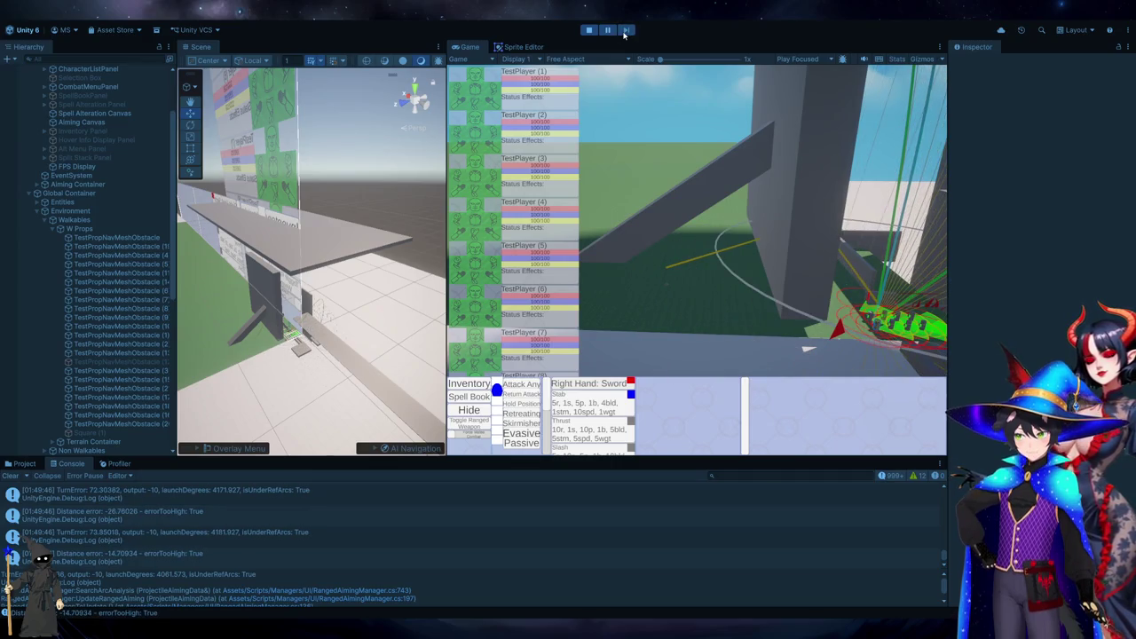
left_click(625, 31)
left_click(625, 31)
left_click(625, 31)
left_click(624, 31)
left_click(624, 31)
left_click(624, 31)
left_click(624, 31)
left_click(625, 32)
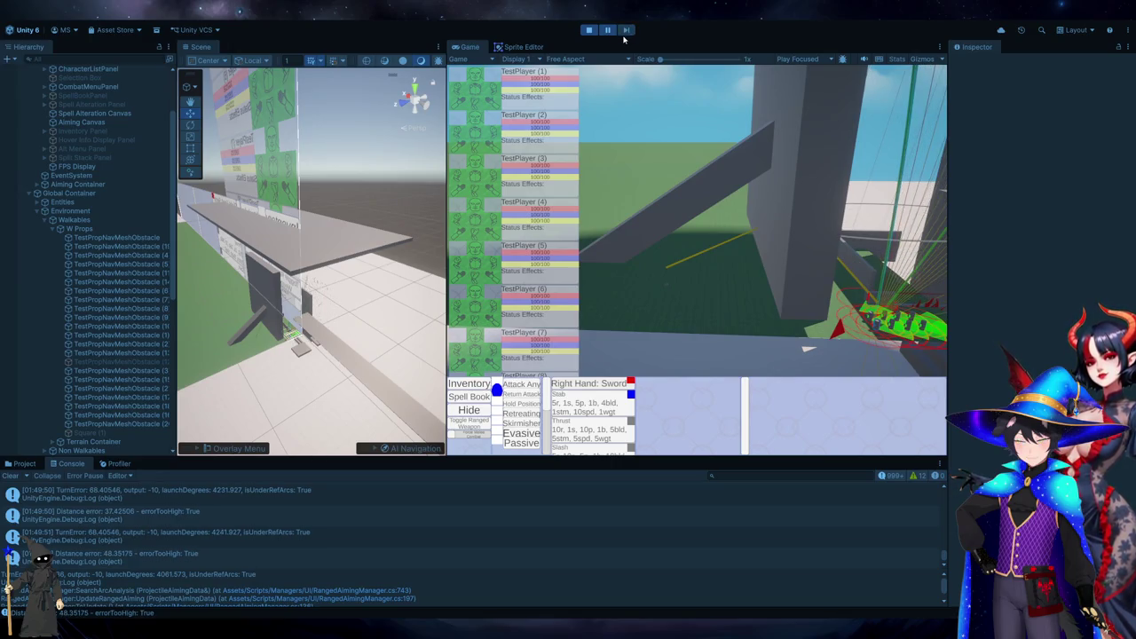
left_click(623, 31)
left_click(623, 30)
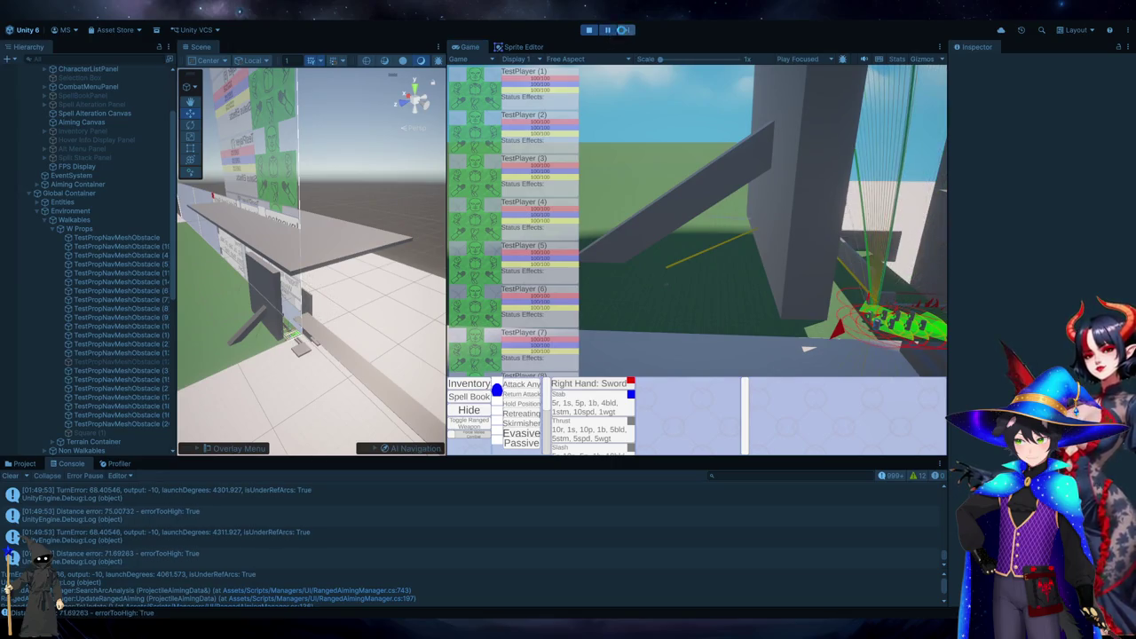
left_click(623, 30)
left_click(623, 31)
left_click(624, 30)
left_click(623, 31)
left_click(624, 31)
left_click(624, 31)
left_click(623, 31)
left_click(624, 31)
left_click(624, 31)
left_click(624, 31)
left_click(623, 32)
left_click(623, 31)
left_click(622, 30)
left_click(624, 30)
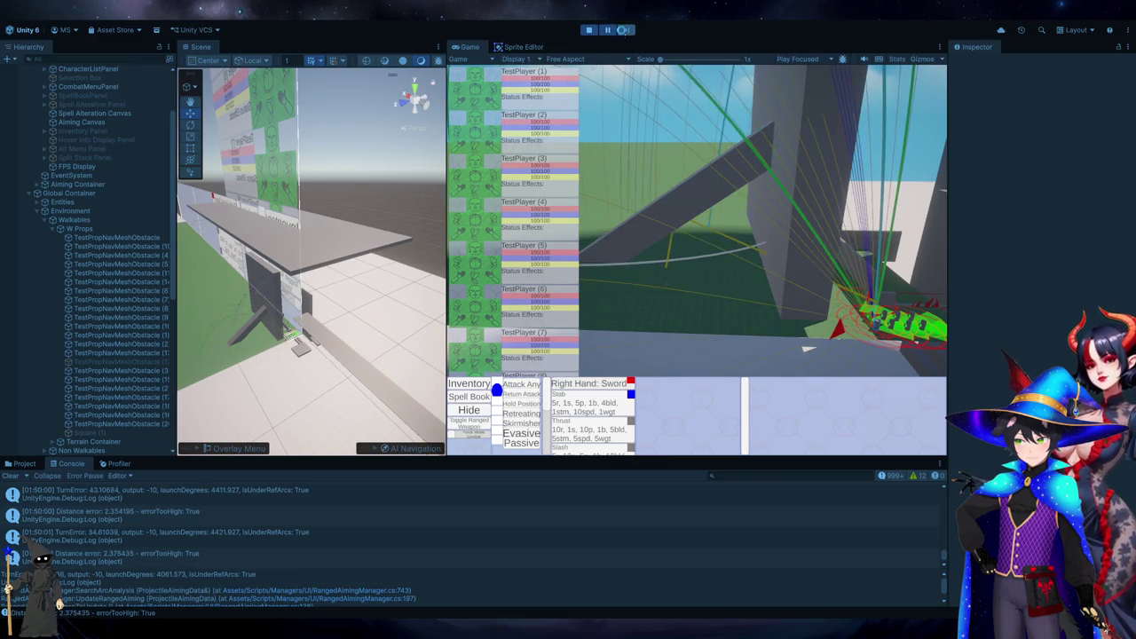
left_click(624, 30)
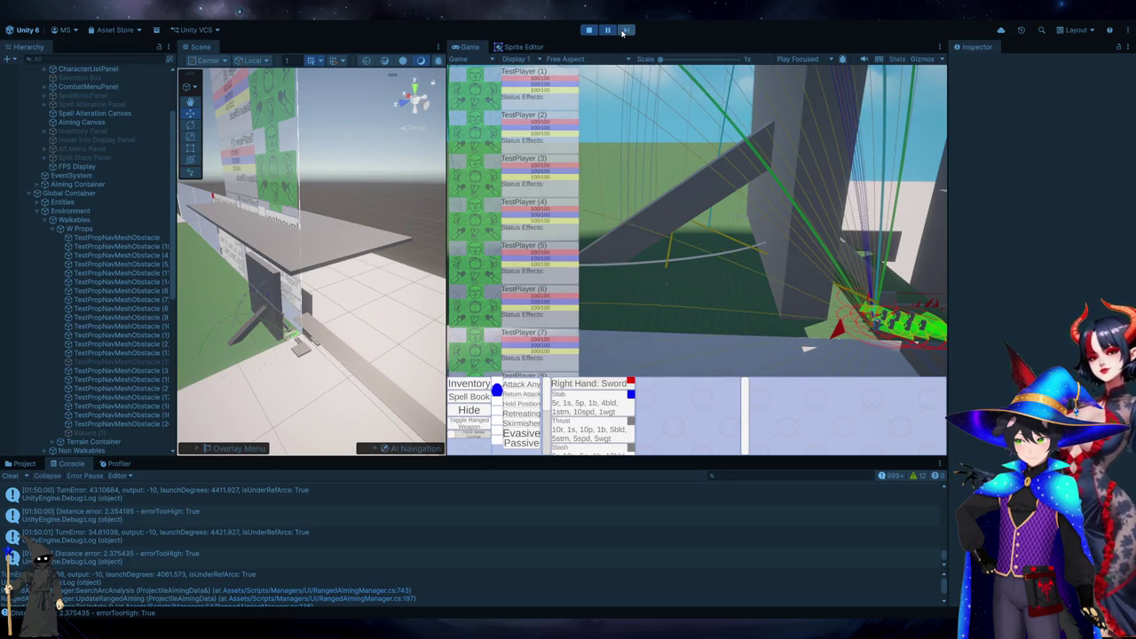
left_click(625, 30)
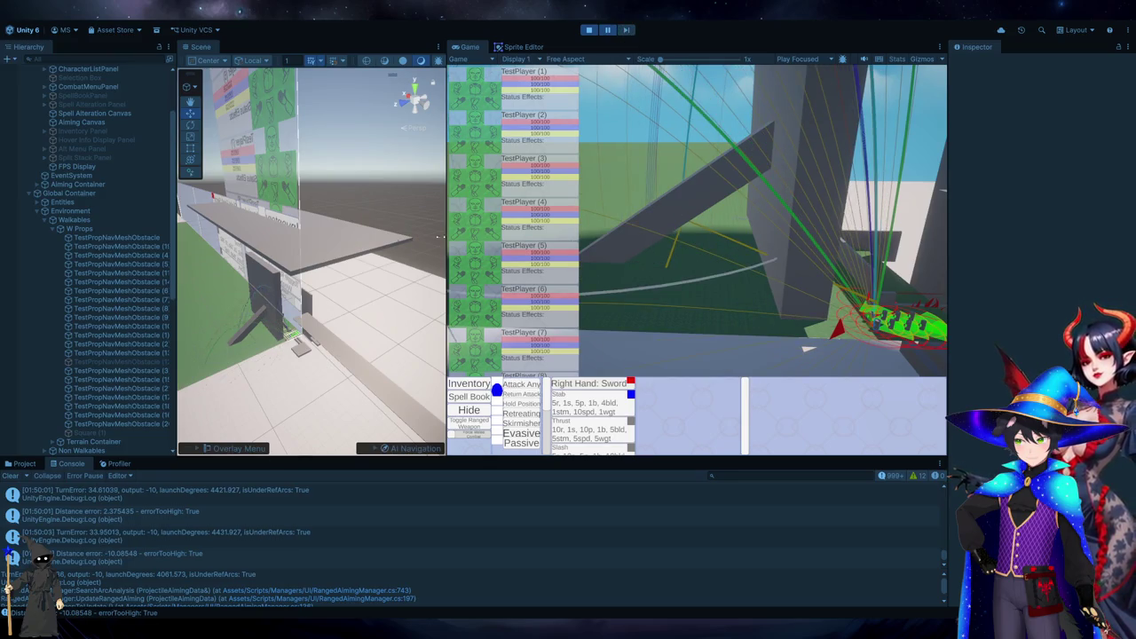
scroll(311, 266, "up", 3)
scroll(120, 352, "down", 5)
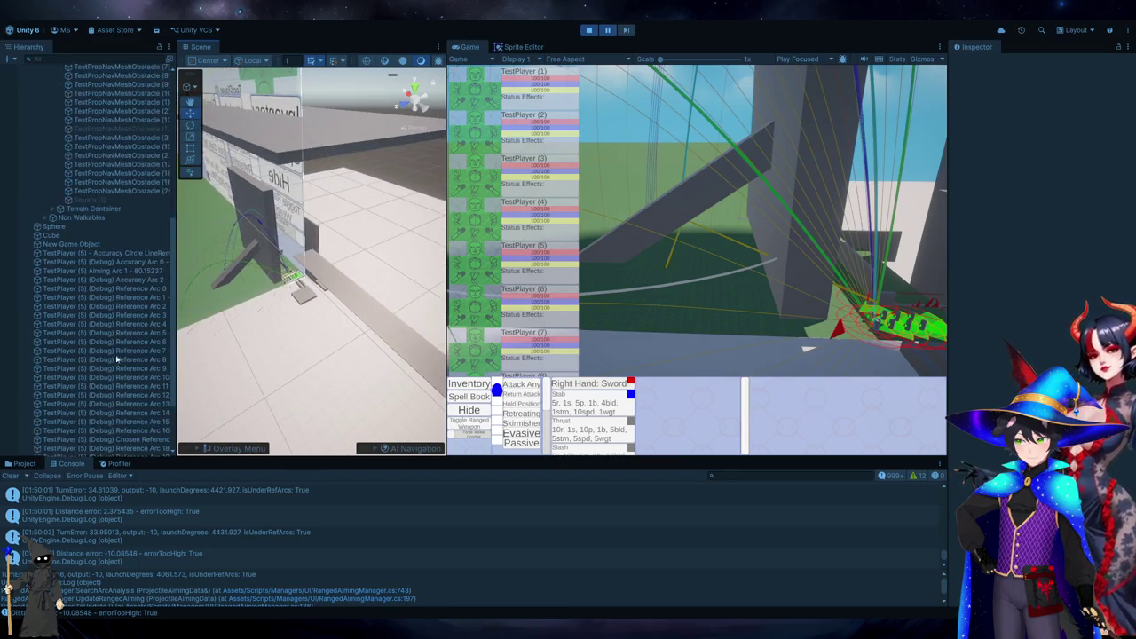
Select the New Game Object and frame its orange aiming line in the Scene view.
left_click(71, 244)
double_click(72, 244)
mouse_move(392, 340)
left_mouse_down()
mouse_move(259, 236)
mouse_move(284, 275)
mouse_move(283, 330)
mouse_move(411, 197)
left_mouse_up()
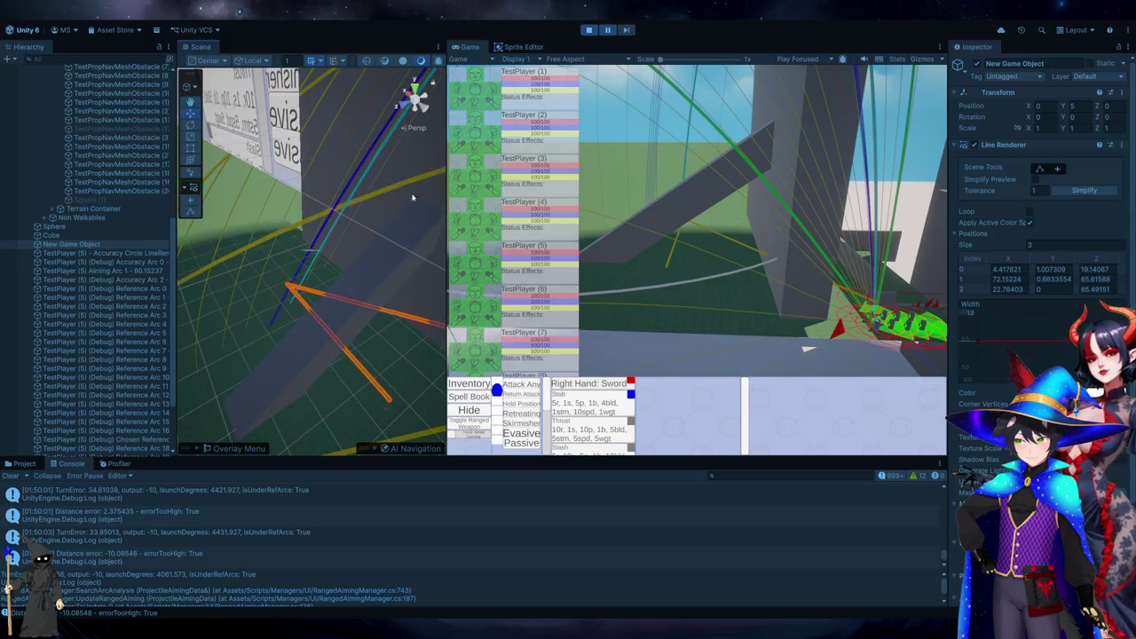
Step four more frames, then open the code that logs the distance error.
left_click(627, 31)
left_click(627, 31)
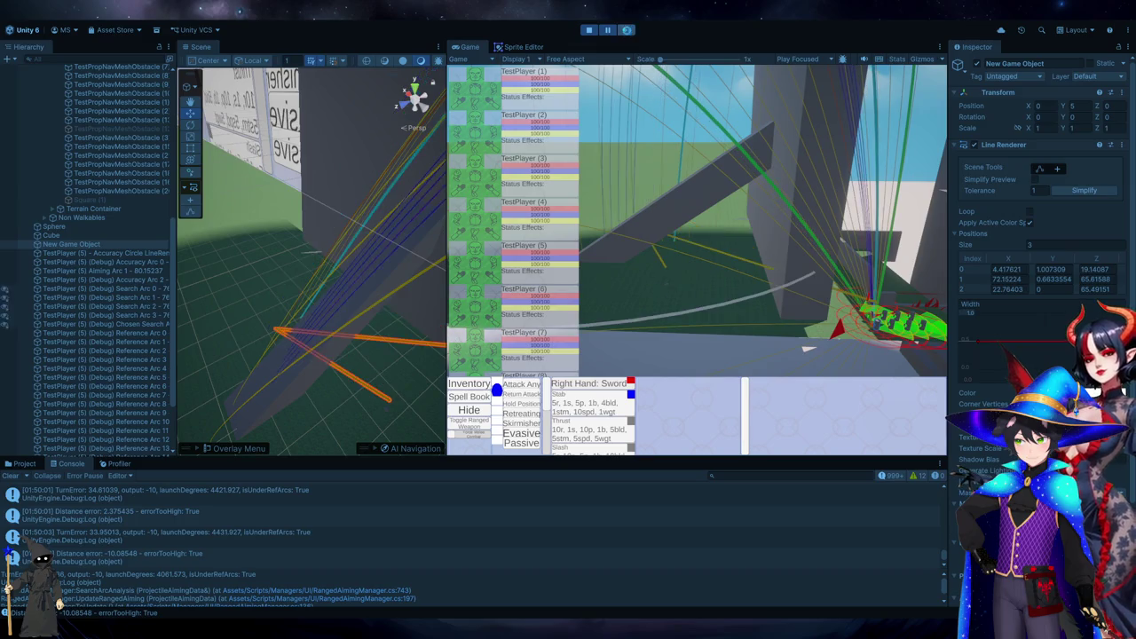
left_click(627, 31)
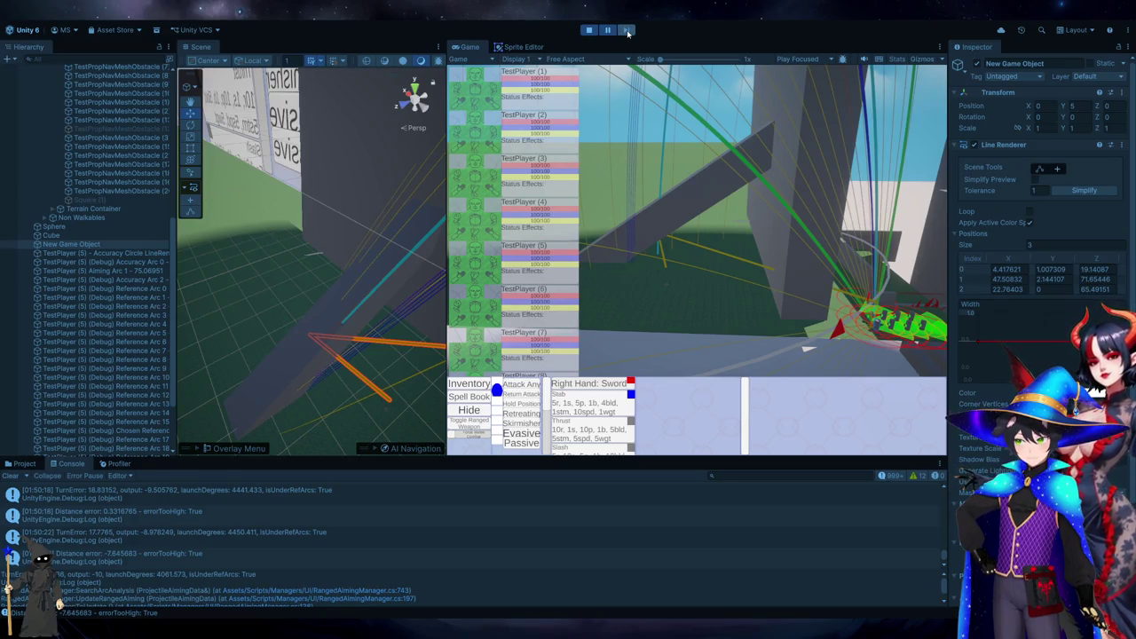
left_click(627, 31)
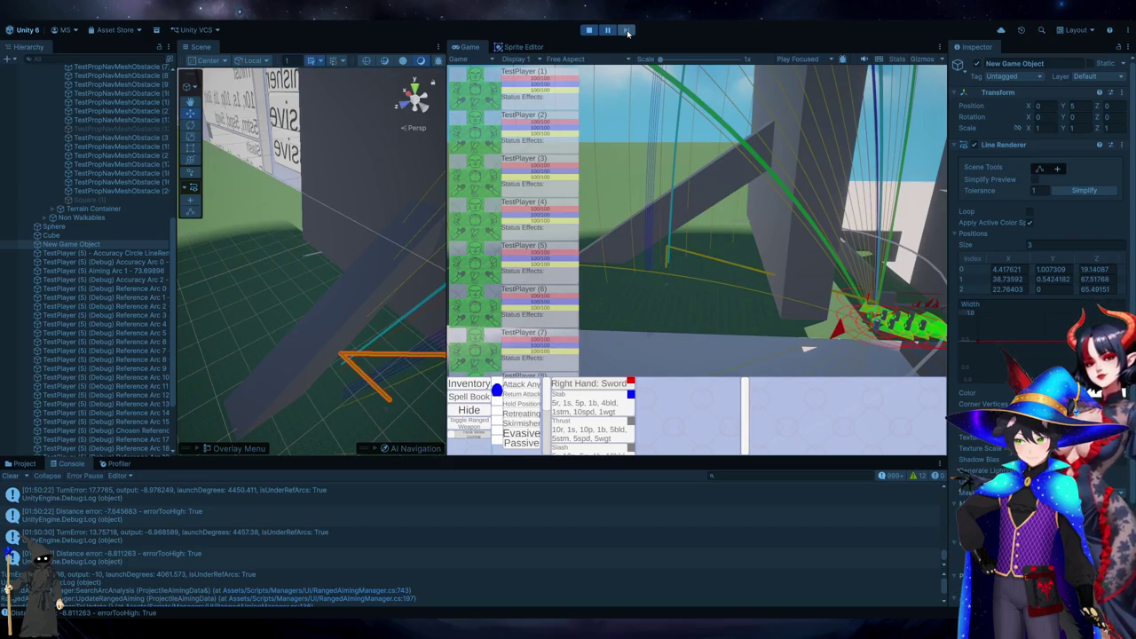
double_click(105, 518)
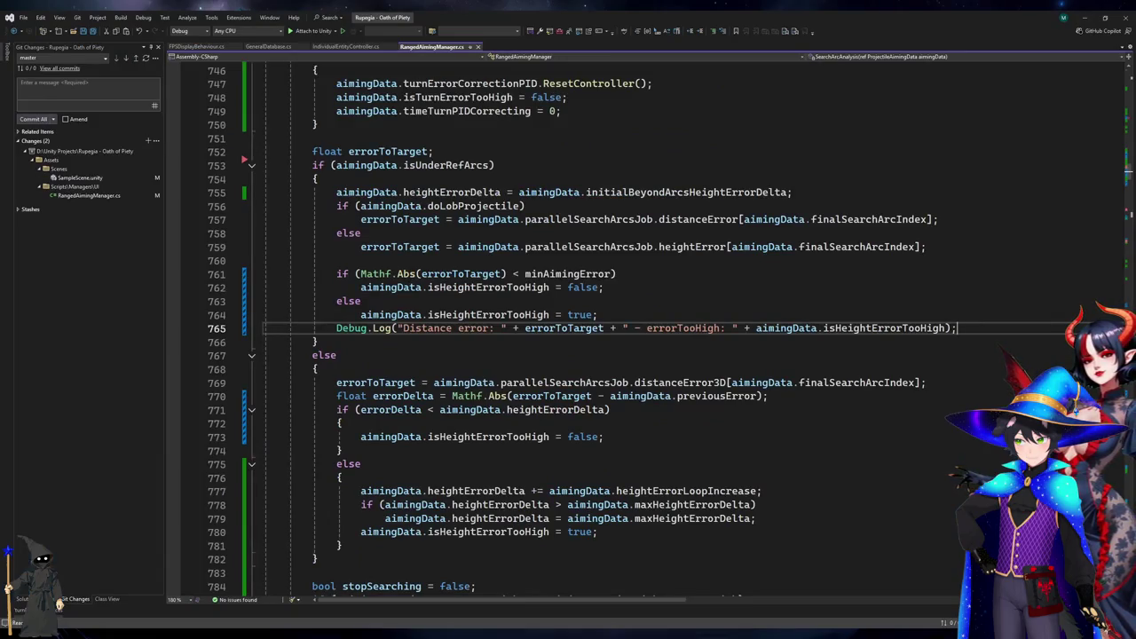
Open the TurnError log's source at line 743 and find all 7 references to turnError.
key("alt+Tab")
double_click(156, 535)
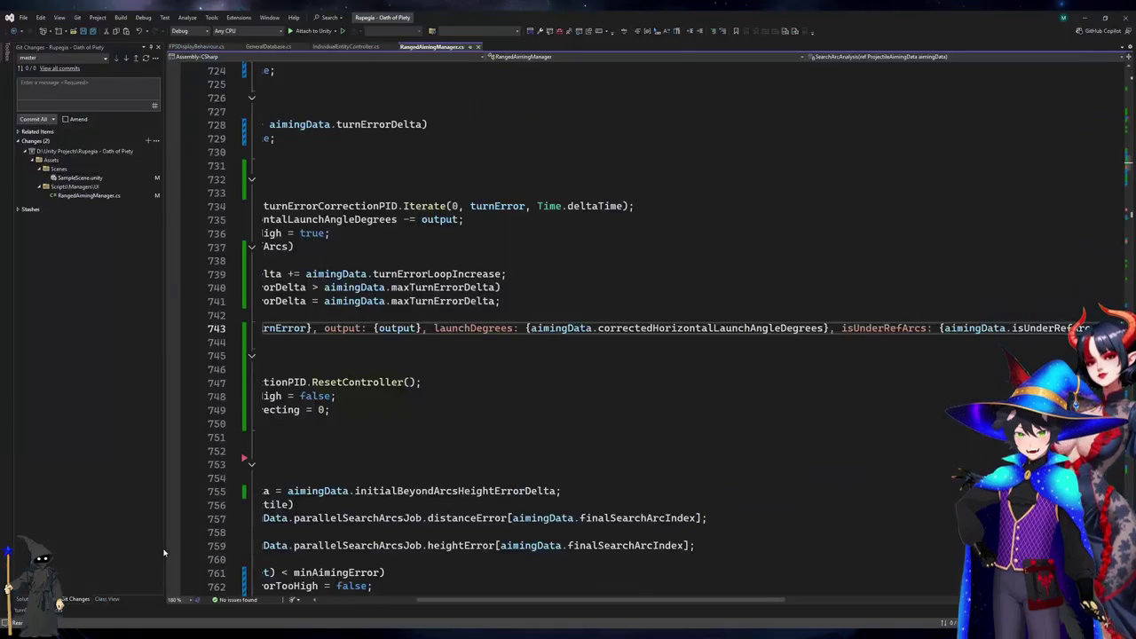
left_click_drag(483, 601, 385, 601)
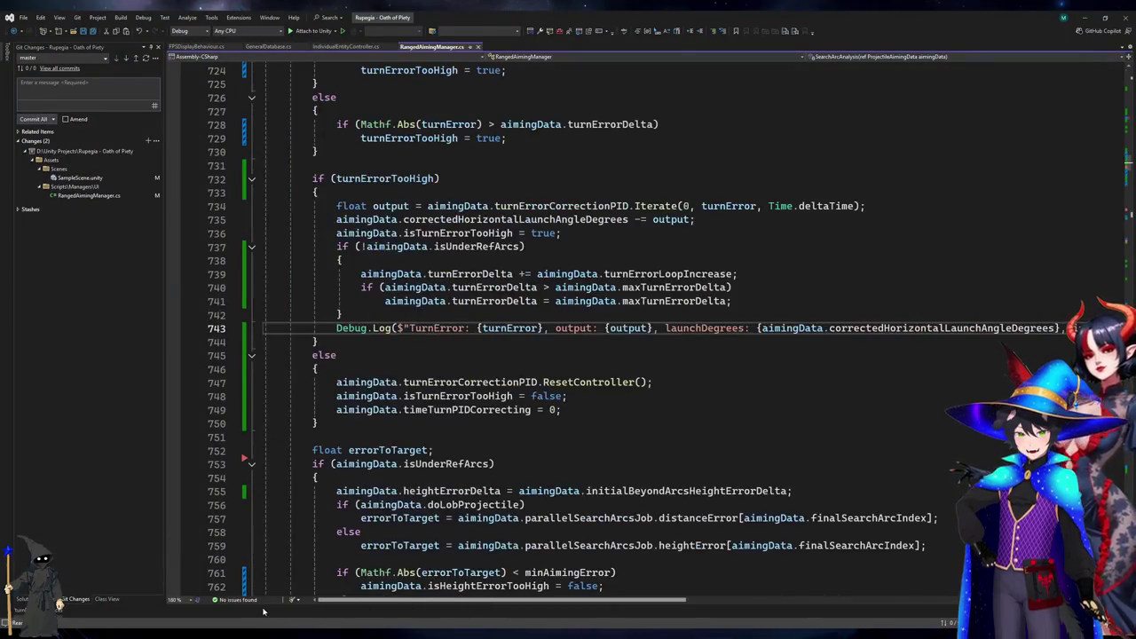
scroll(507, 307, "up", 7)
left_click(650, 275)
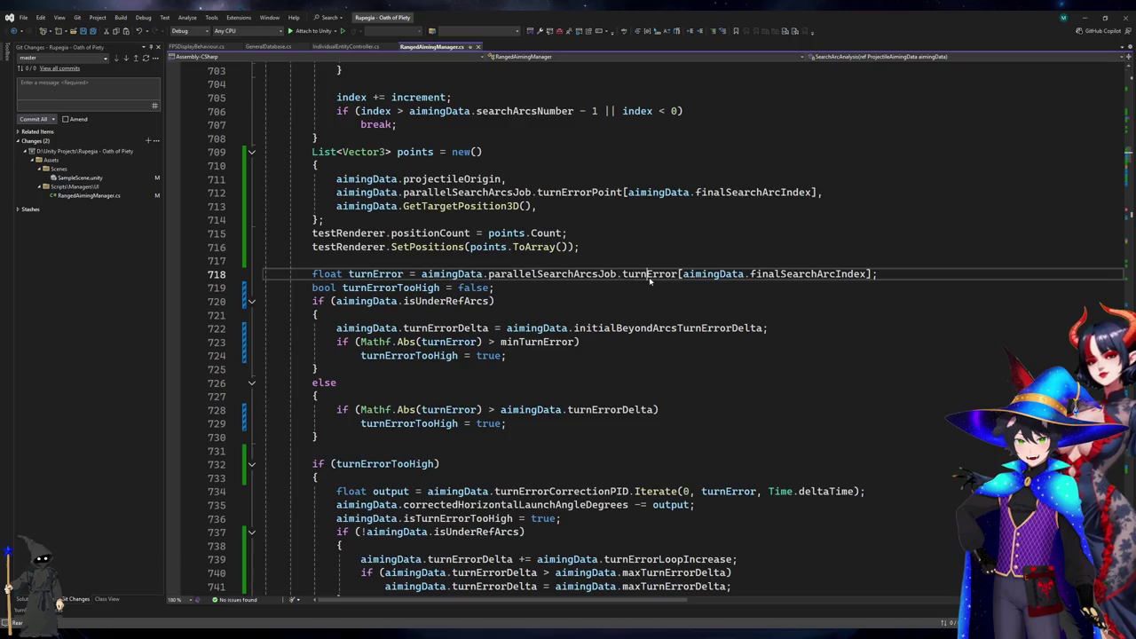
key("shift+F12")
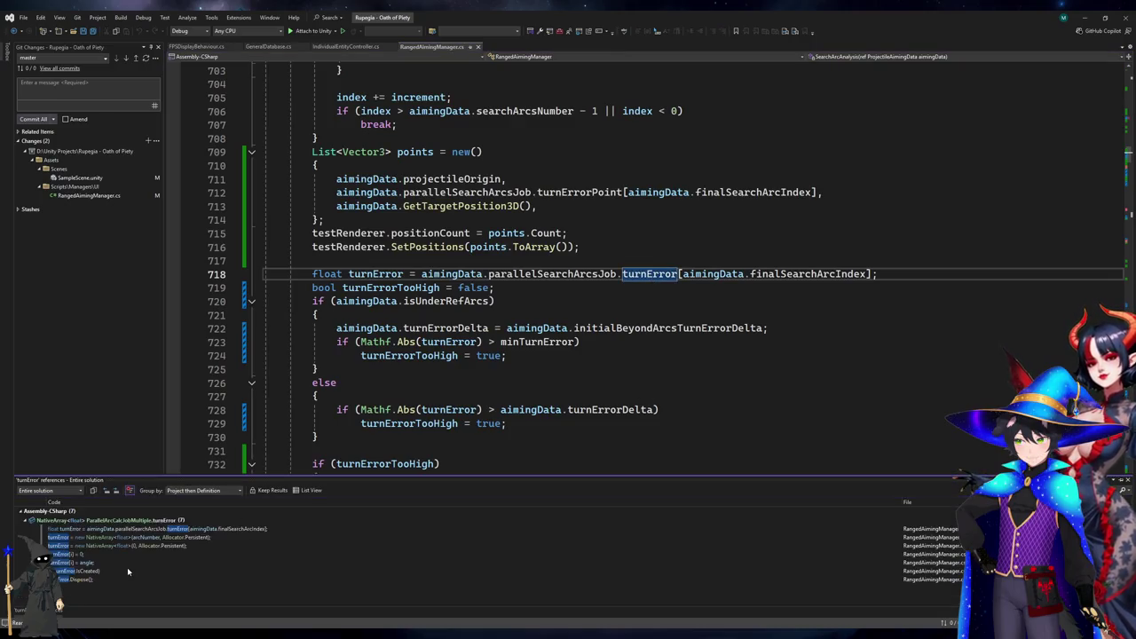
Jump to where turnError is assigned in CalculateTurnError and inspect the angle negation on line 1936.
left_click(125, 565)
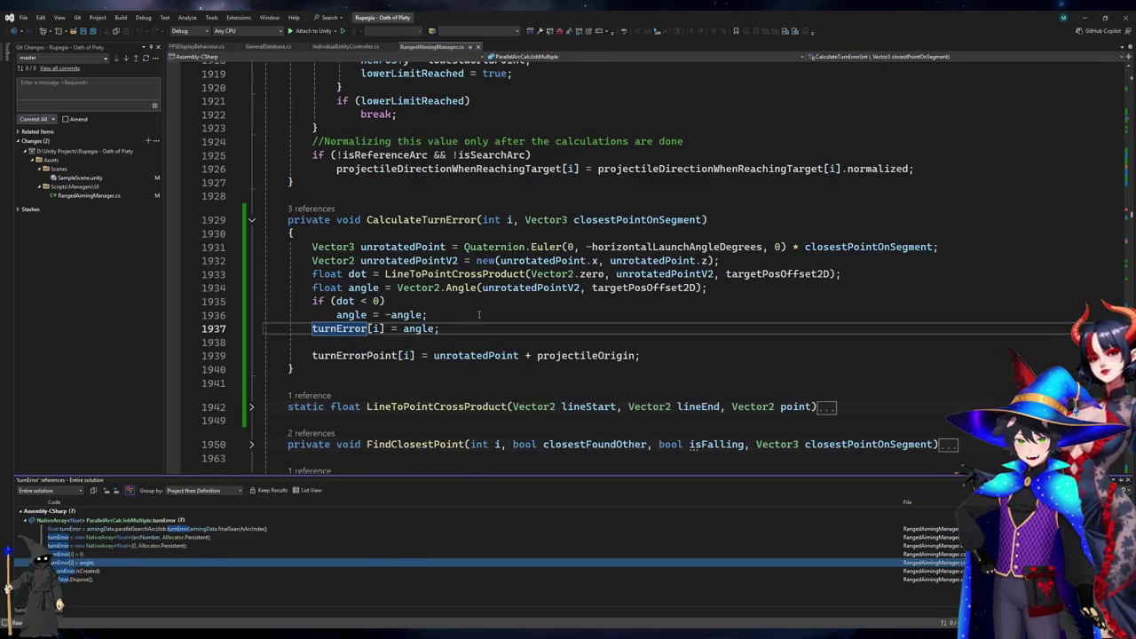
left_click(609, 261)
left_click(609, 309)
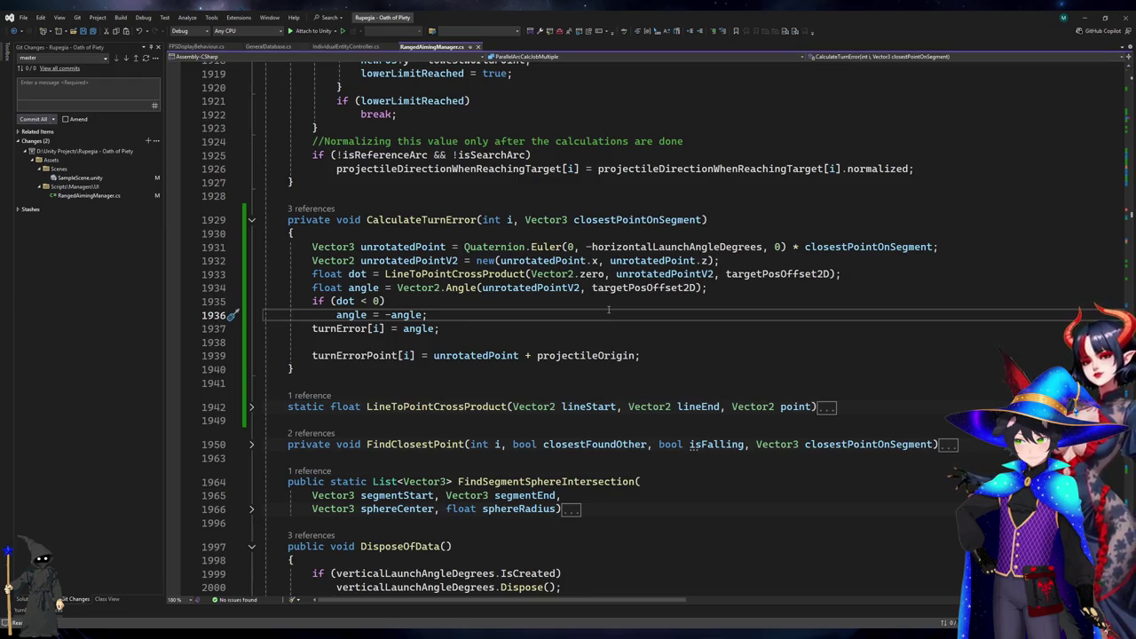
Review the change diff comparing CalculateTurnError with its previous version.
left_click(246, 338)
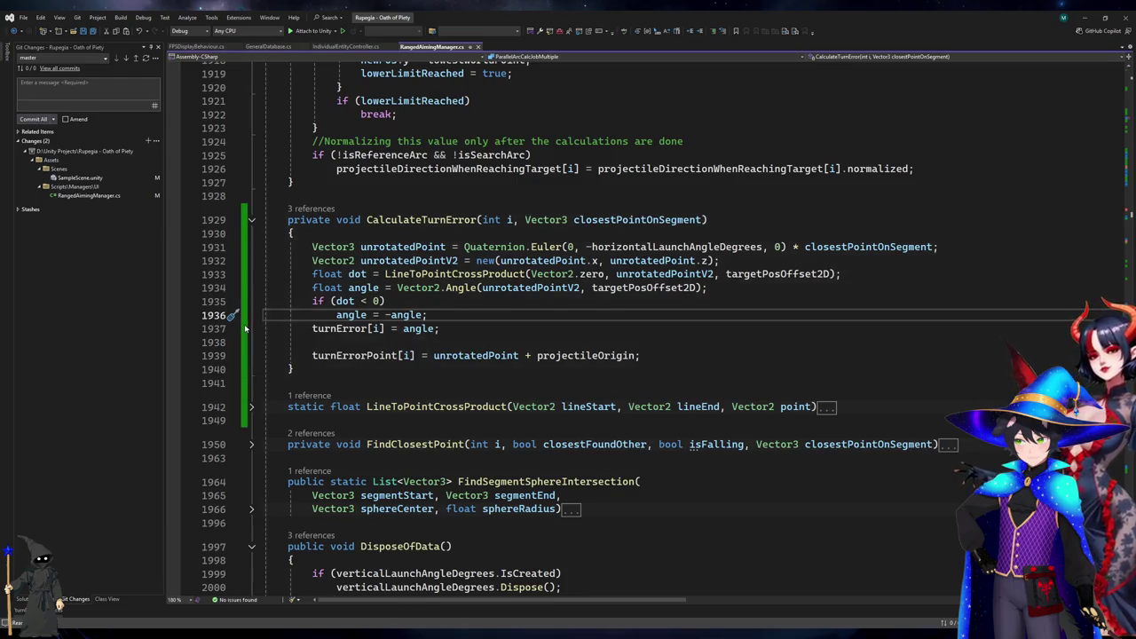
scroll(876, 462, "down", 5)
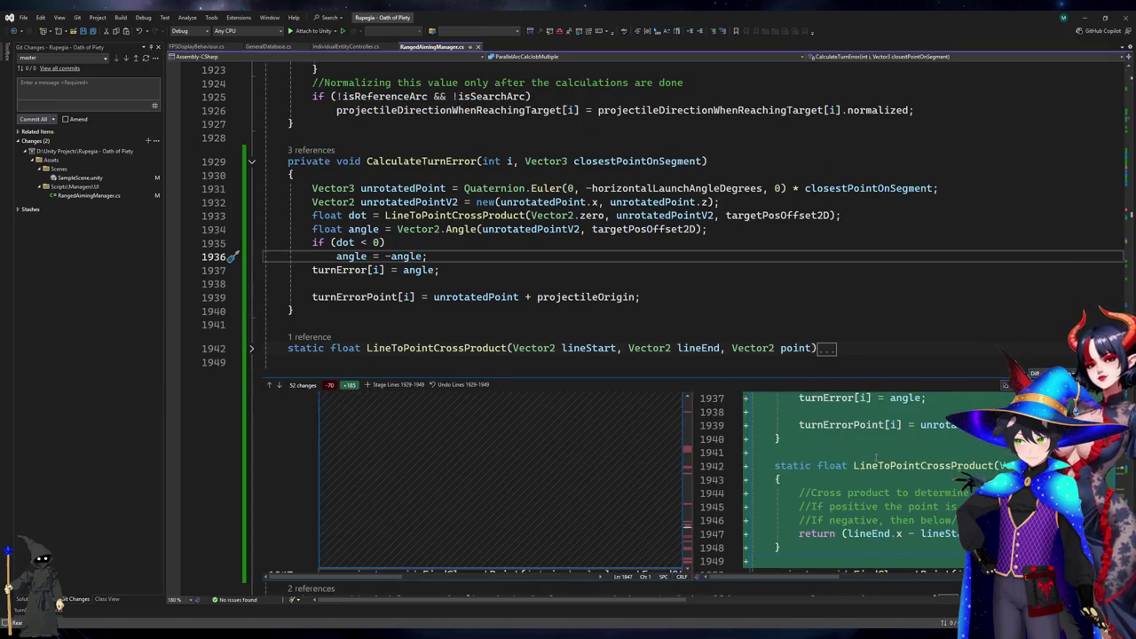
scroll(876, 463, "up", 5)
scroll(875, 463, "up", 1)
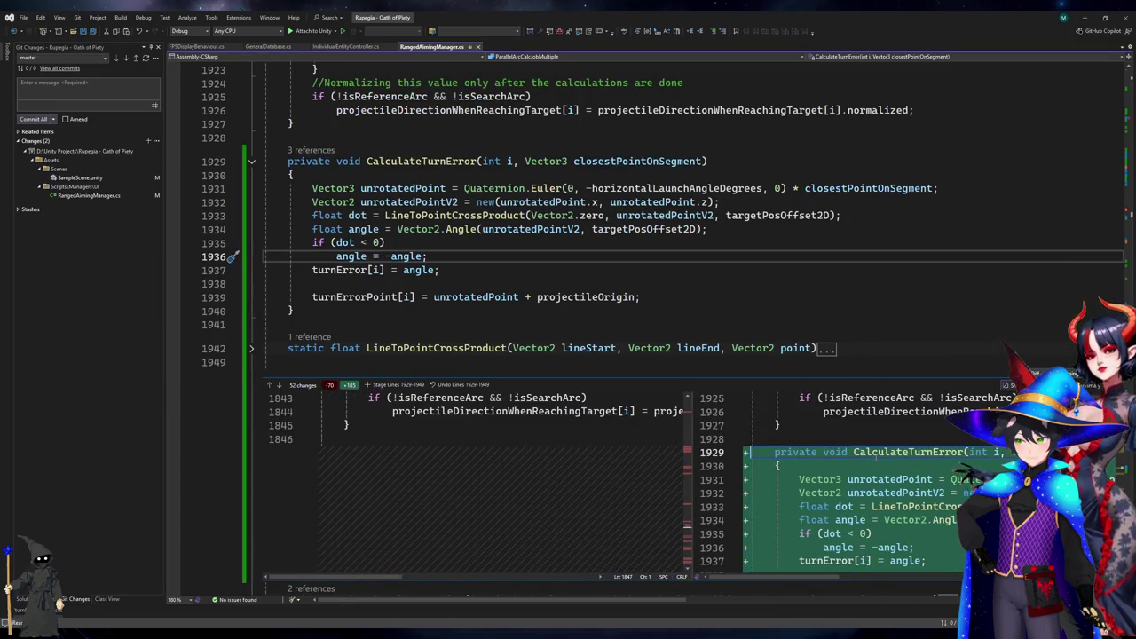
scroll(876, 460, "up", 1)
scroll(875, 461, "down", 5)
scroll(552, 426, "up", 8)
scroll(552, 426, "down", 8)
scroll(552, 426, "up", 6)
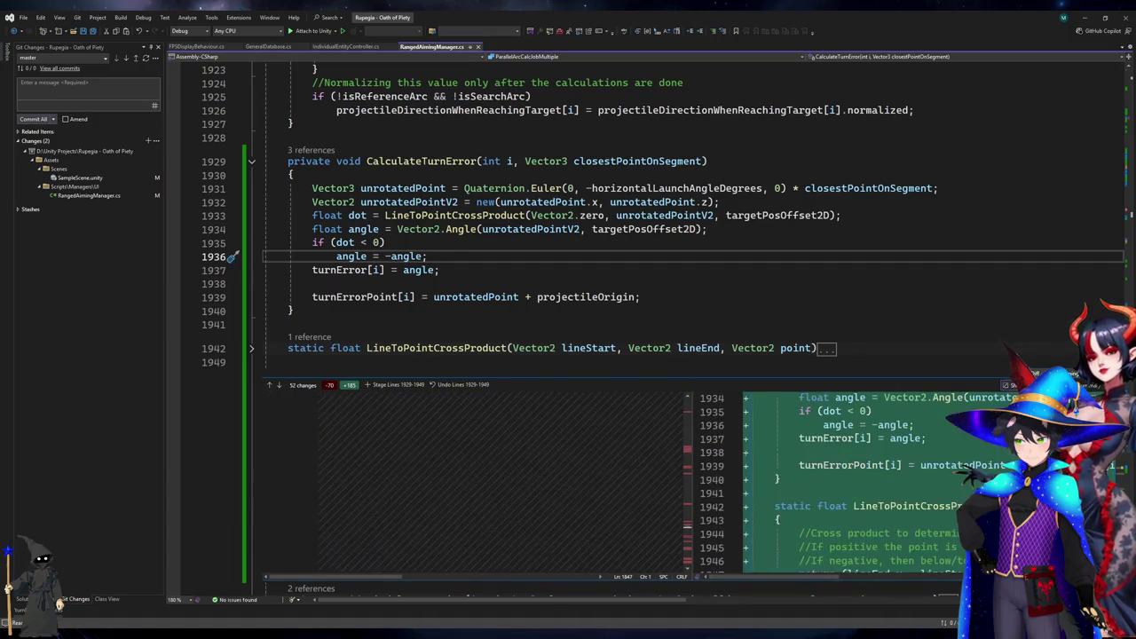
key("Escape")
Check how unrotatedPointV2, Vector2.zero and LineToPointCrossProduct are used around lines 1933–1939.
left_click(701, 297)
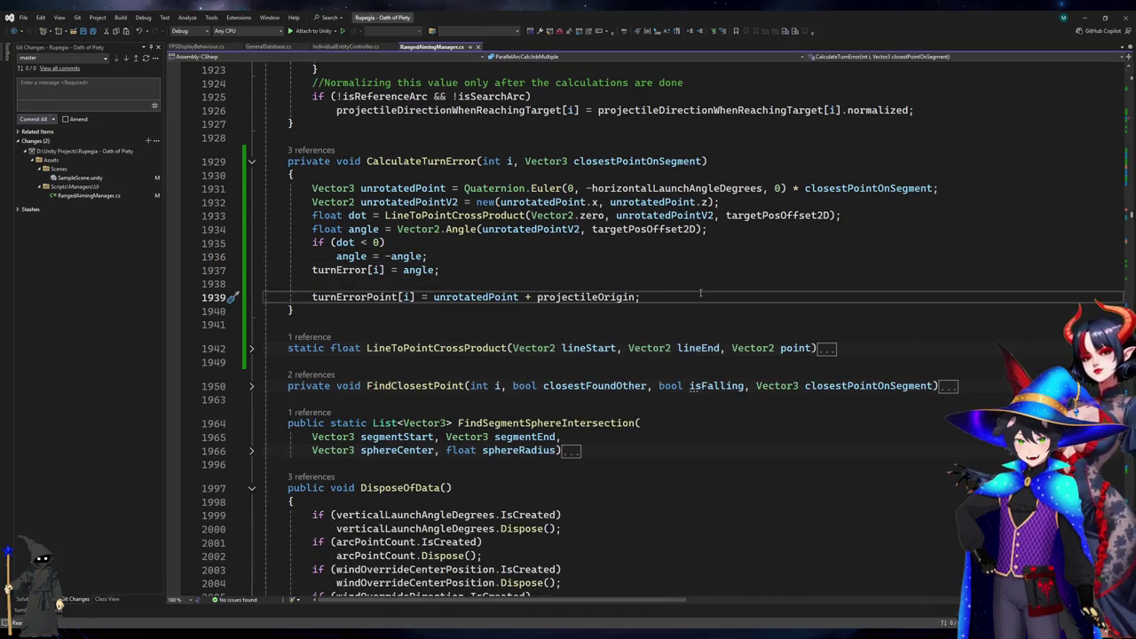
key("alt+Tab")
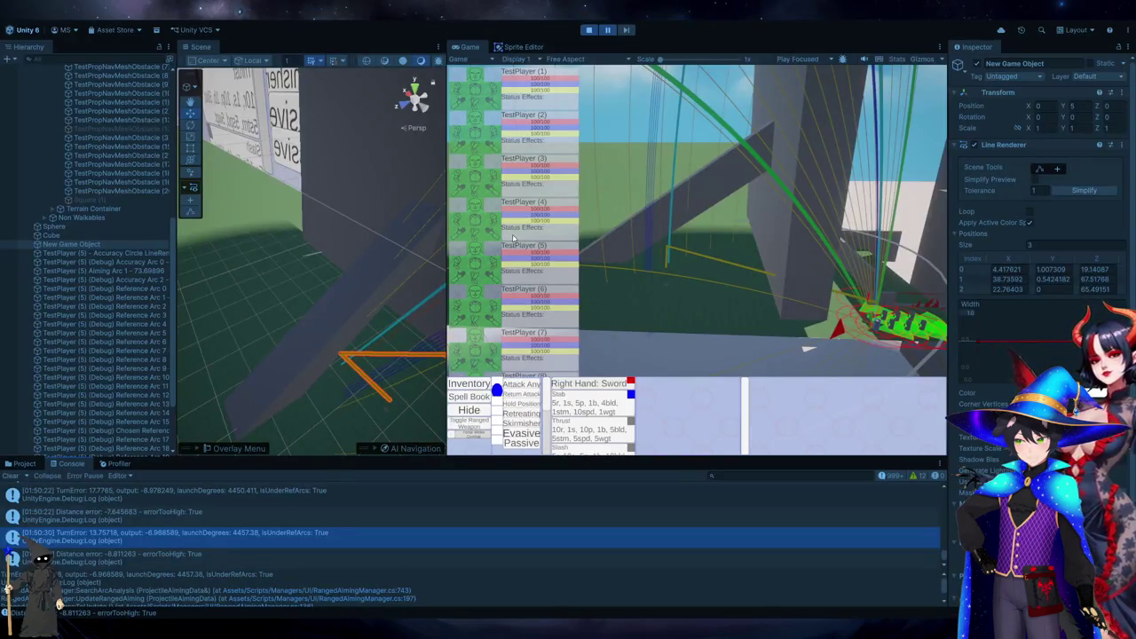
key("alt+Tab")
left_click(504, 229)
left_click(593, 216)
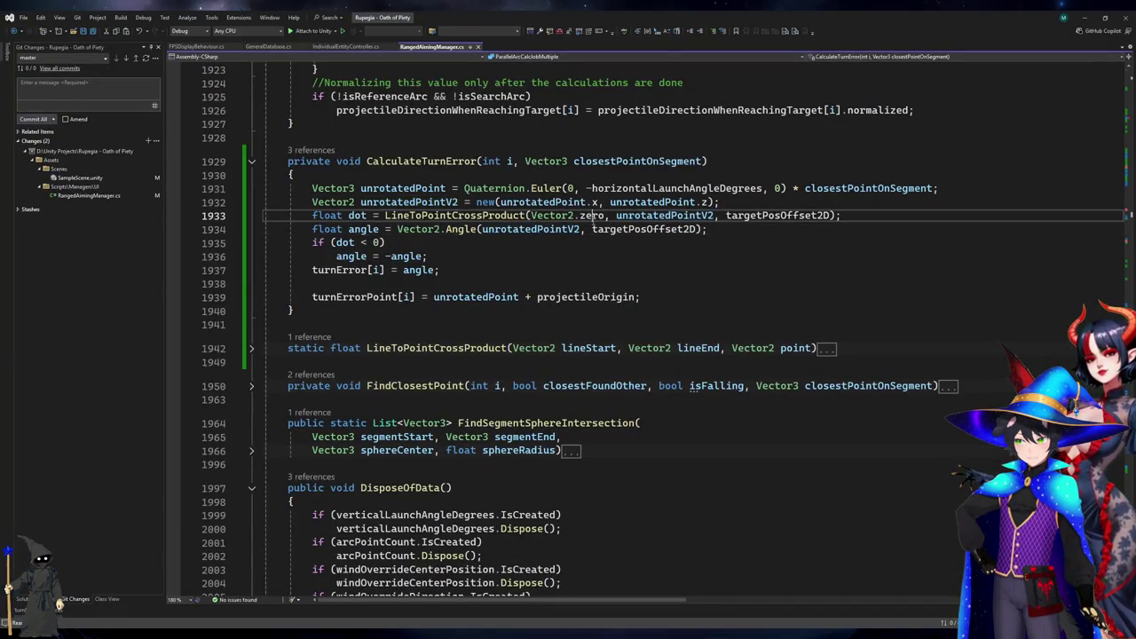
left_click(734, 301)
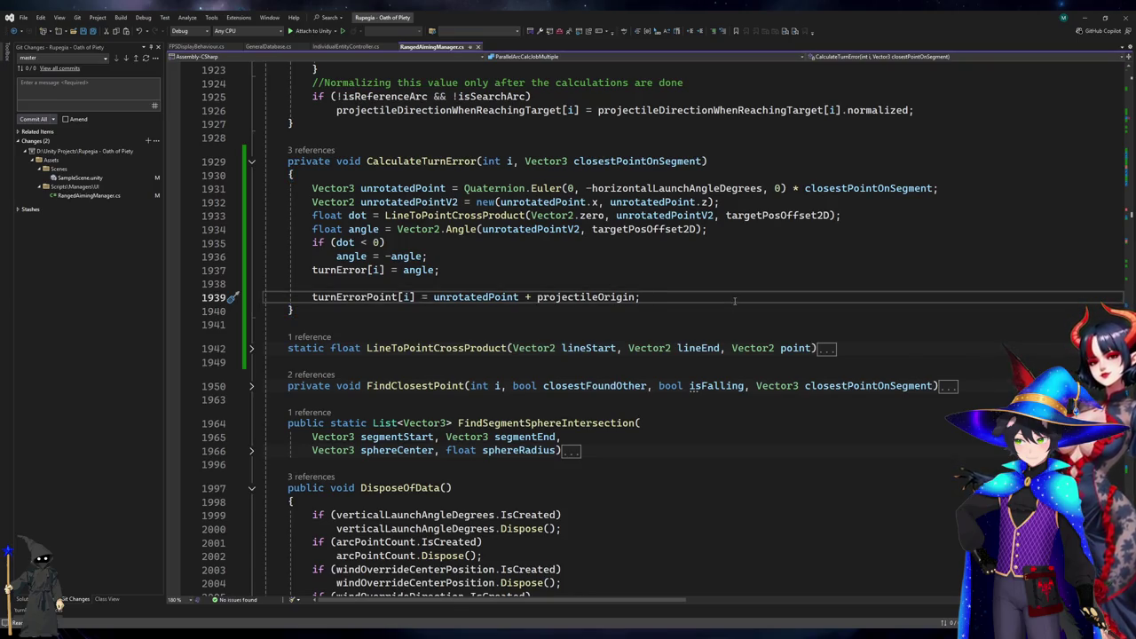
key("Up")
key("Up")
key("Up")
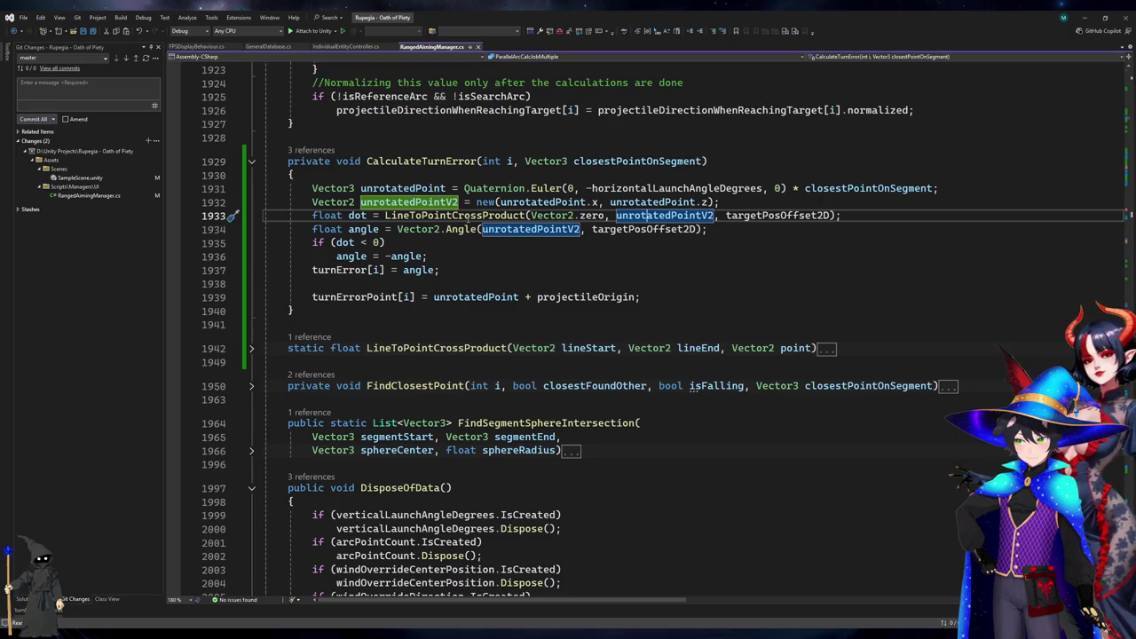
left_click(466, 216)
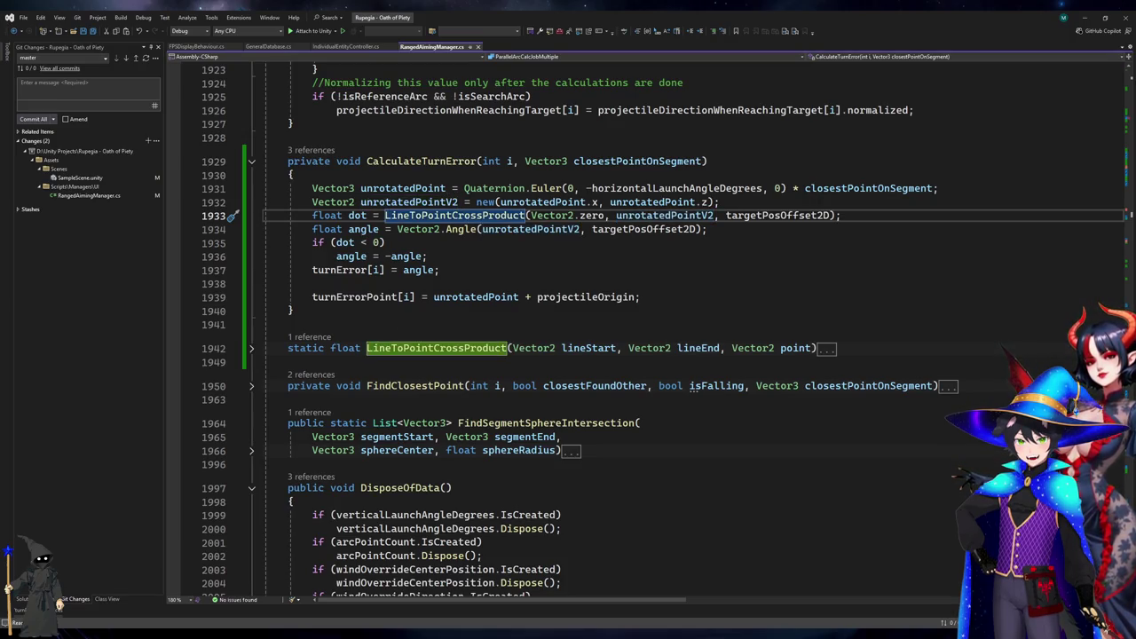
key("alt+Tab")
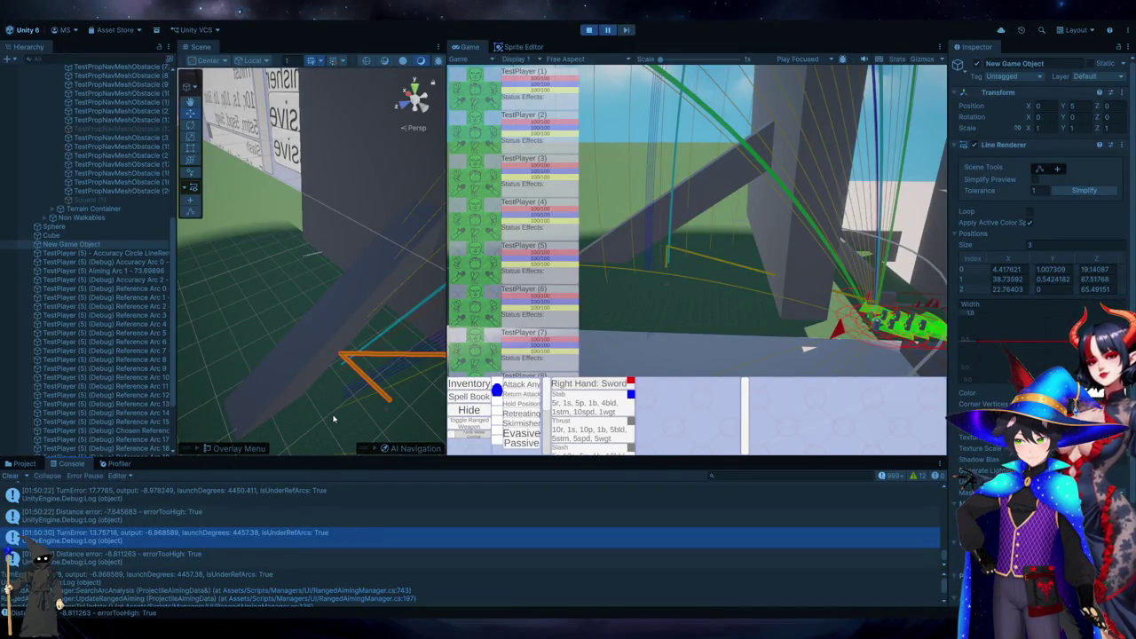
Step the paused game forward seven frames while orbiting the Scene camera around the aiming lines.
left_click(631, 30)
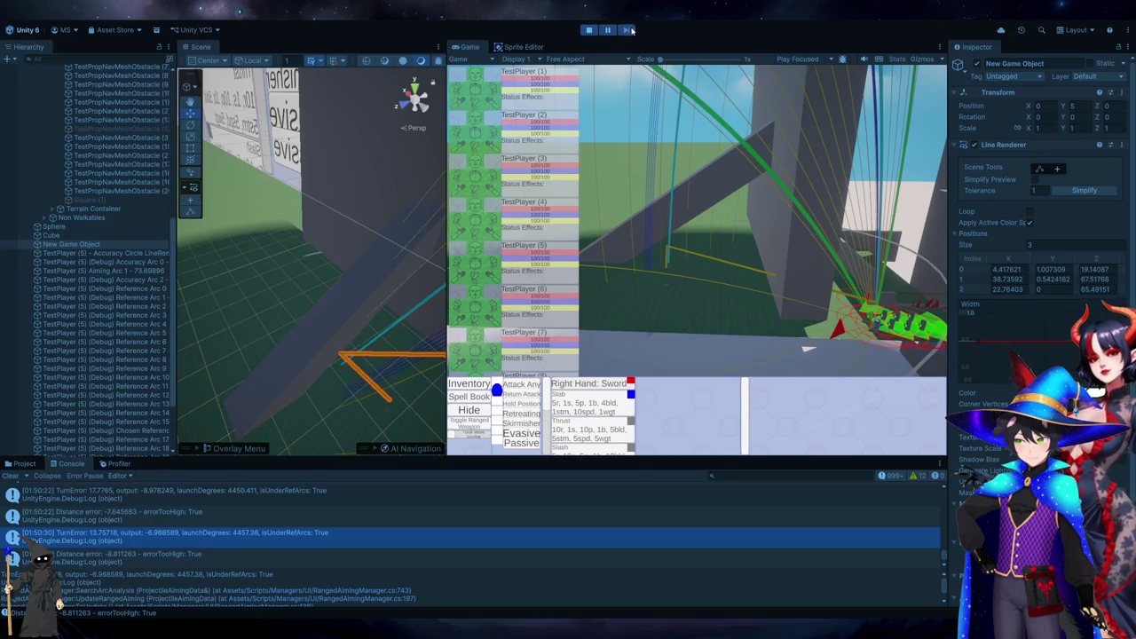
left_click(631, 31)
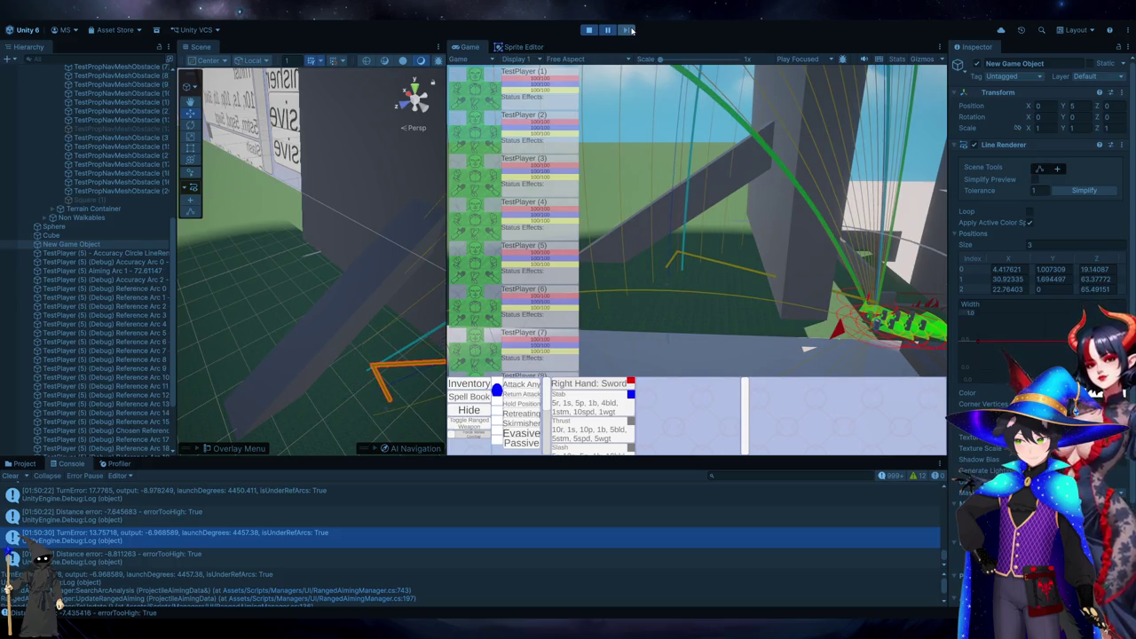
scroll(402, 515, "down", 2)
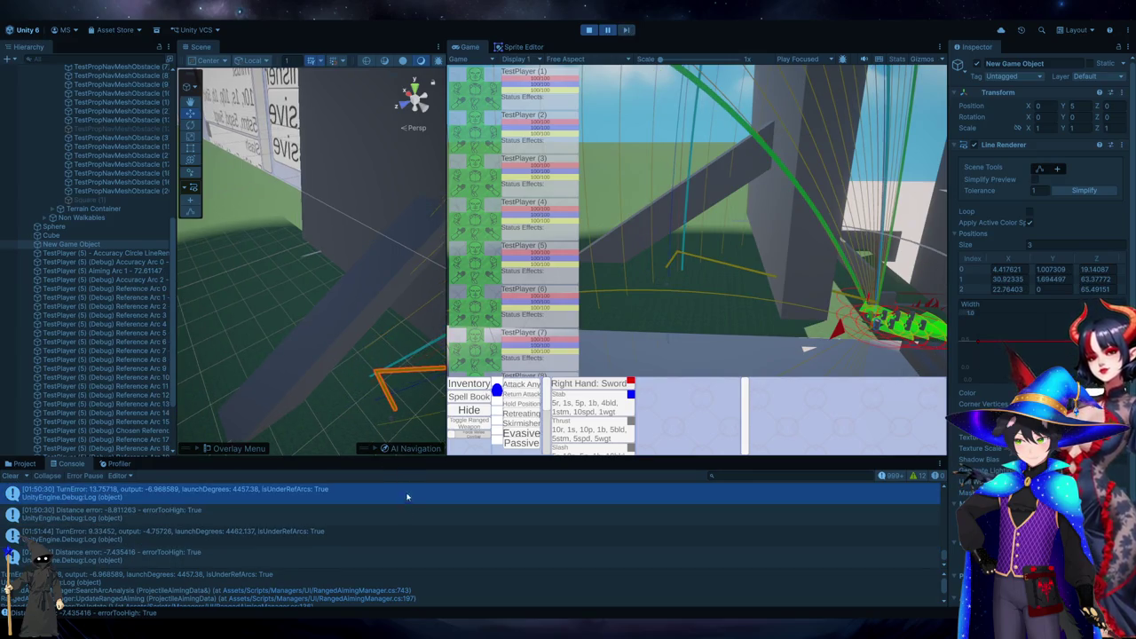
left_click_drag(371, 324, 308, 264)
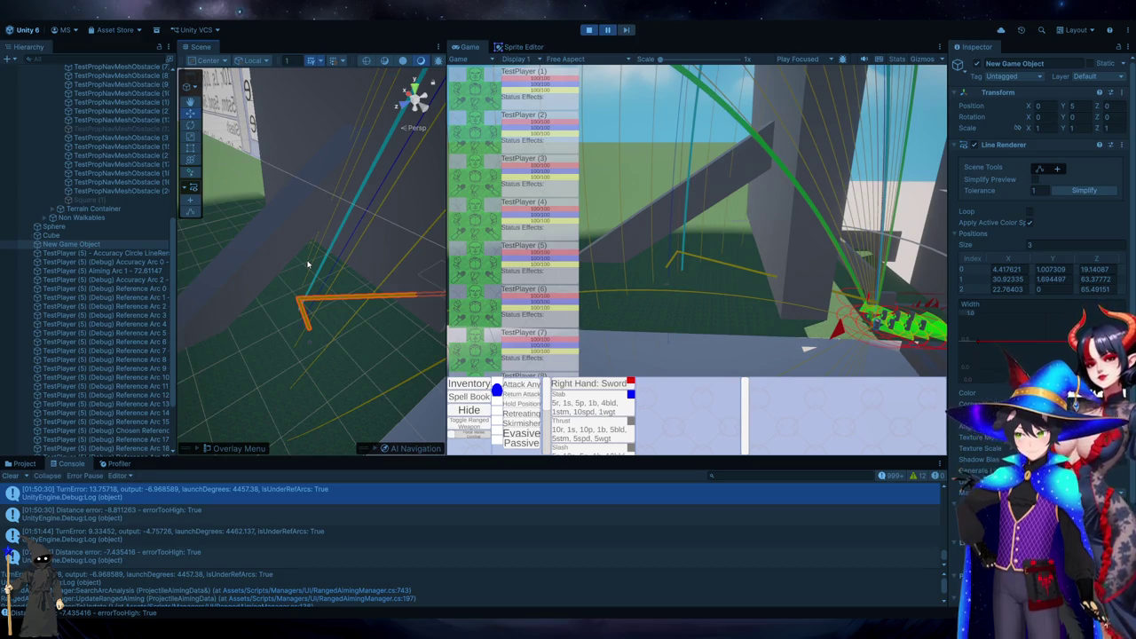
left_click(628, 31)
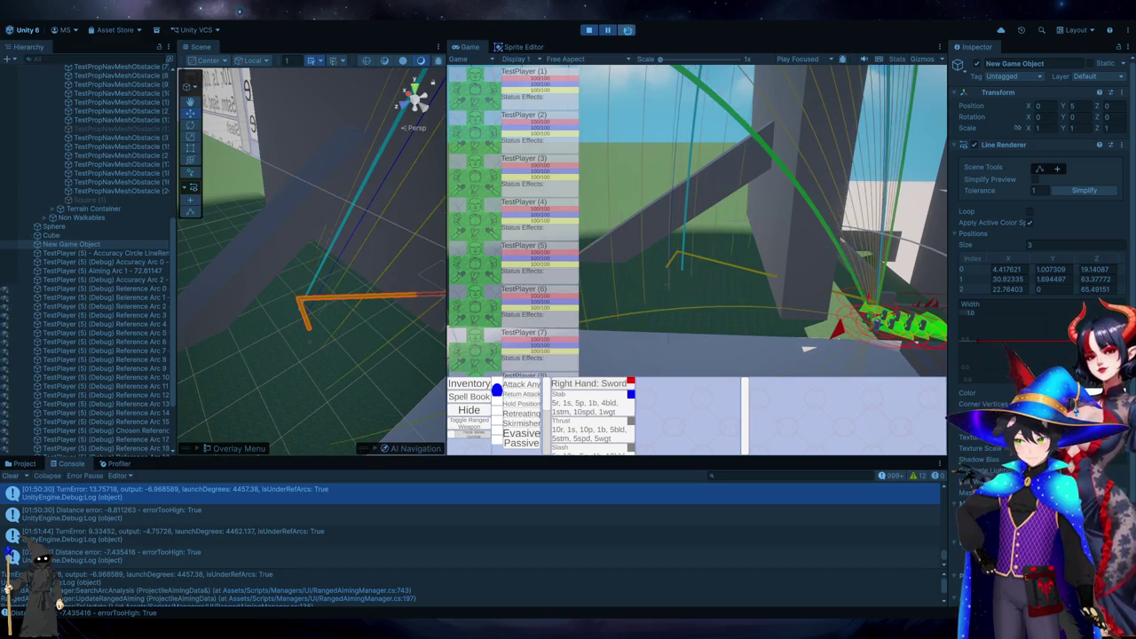
left_click(628, 31)
left_click(628, 32)
left_click(628, 31)
left_click(627, 31)
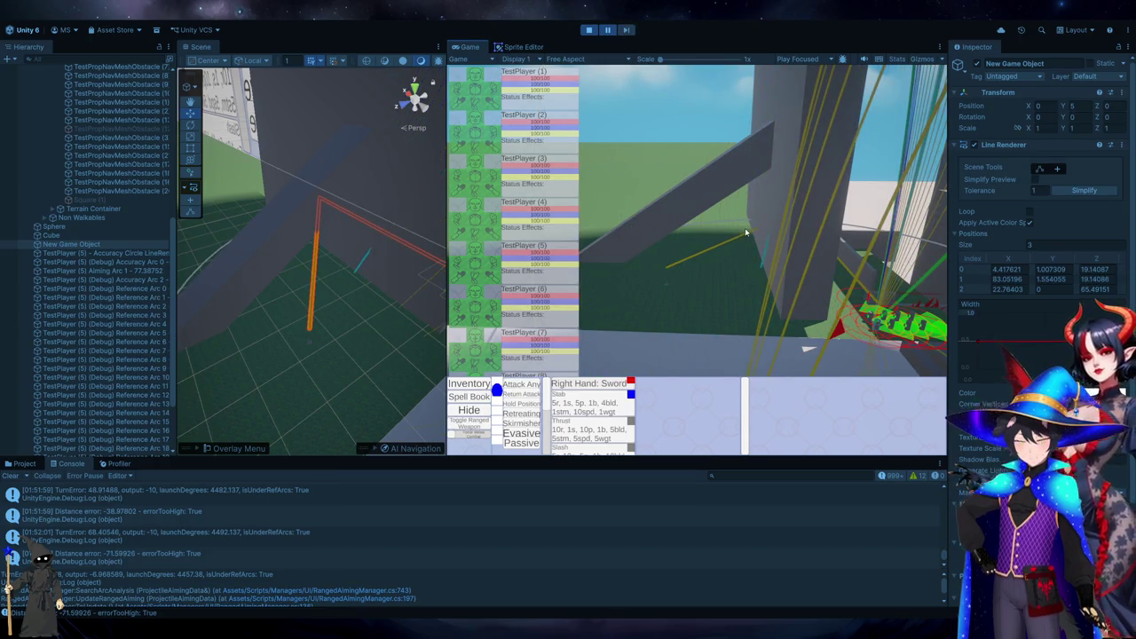
mouse_move(329, 240)
left_mouse_down()
mouse_move(343, 261)
mouse_move(291, 325)
mouse_move(355, 410)
mouse_move(459, 163)
mouse_move(326, 341)
mouse_move(378, 268)
mouse_move(278, 330)
mouse_move(246, 274)
mouse_move(286, 347)
mouse_move(269, 316)
mouse_move(330, 270)
mouse_move(199, 439)
left_mouse_up()
Add the comment '//This function doesn't really work for lobbing' after turnError[i] = angle.
key("alt+Tab")
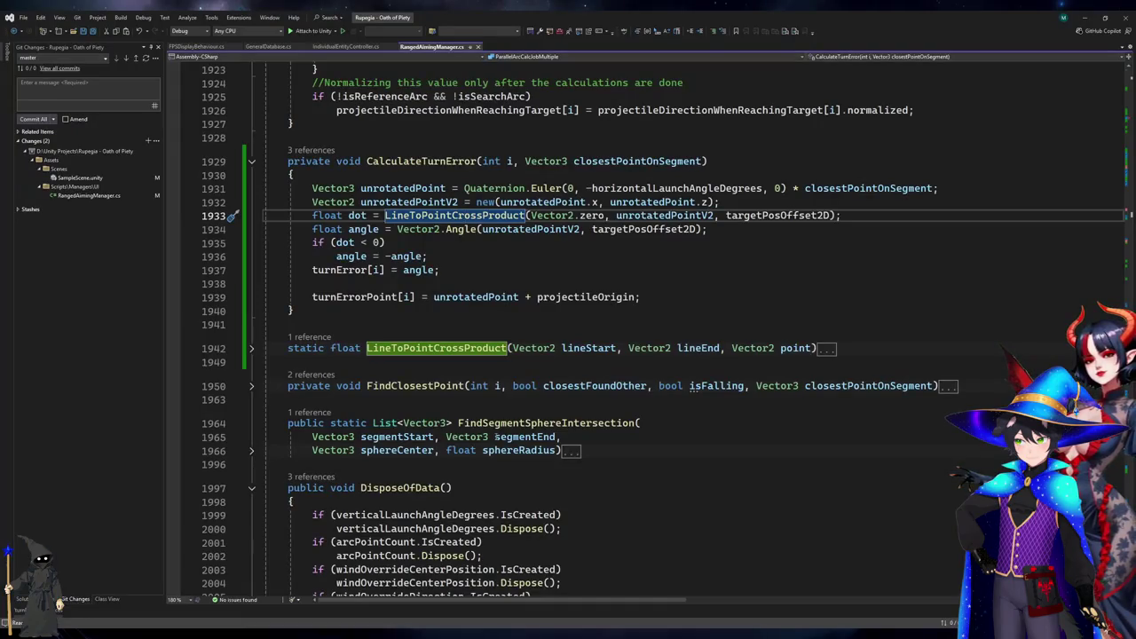
left_click(708, 293)
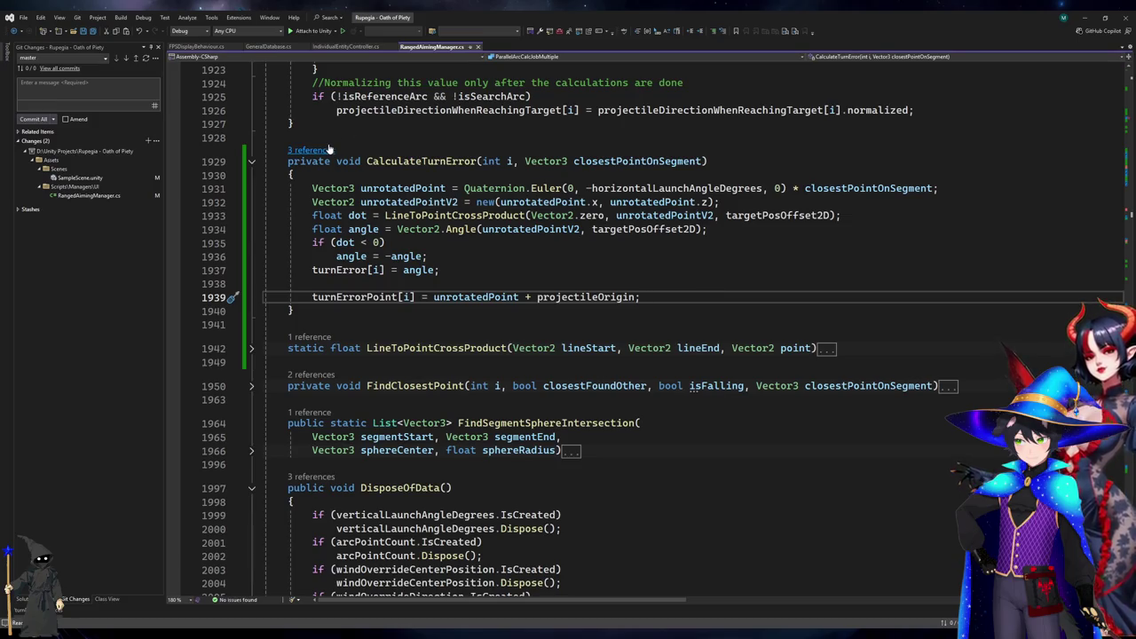
key("alt+Tab")
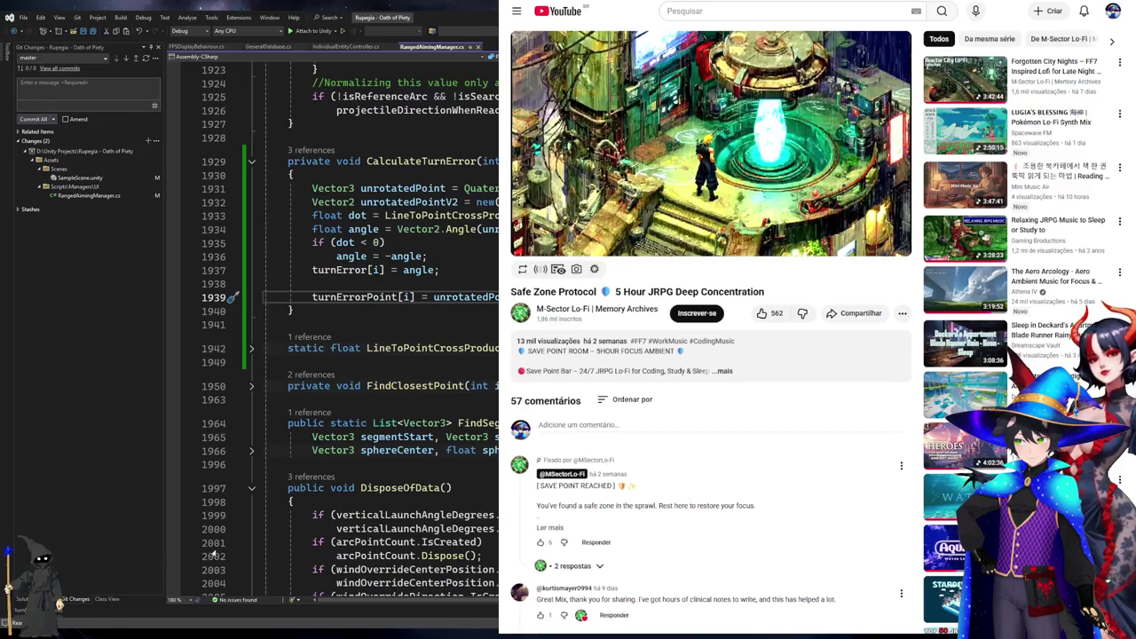
key("alt+Tab")
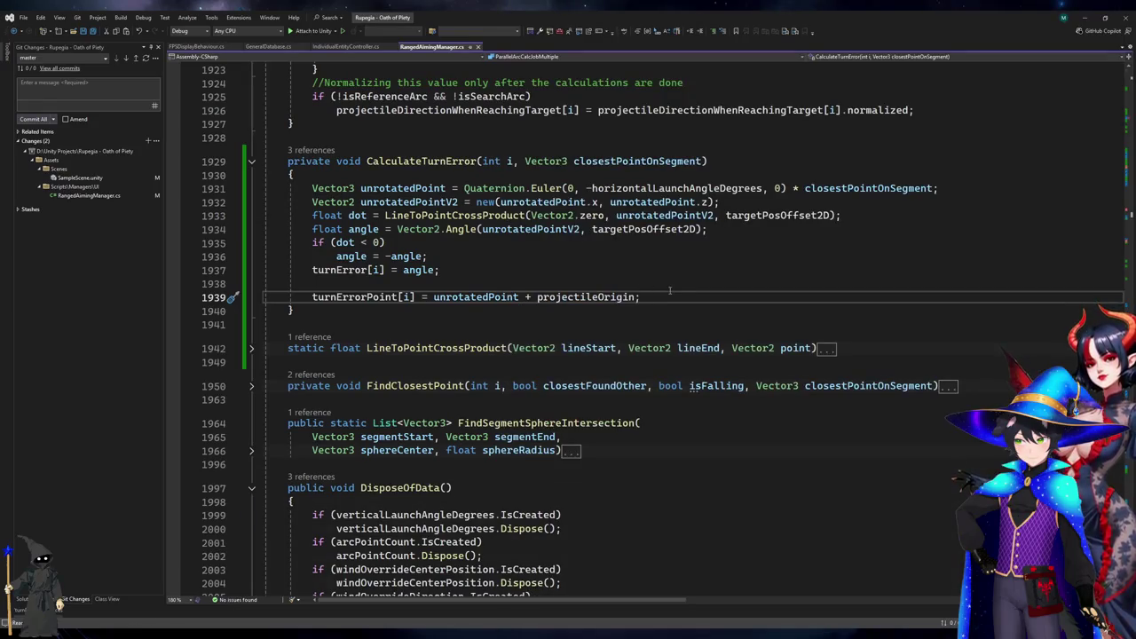
left_click(670, 290)
key("ctrl+Return")
type("/This function doesn't")
key("BackSpace")
key("BackSpace")
key("BackSpace")
type("esn't really work for lobbing")
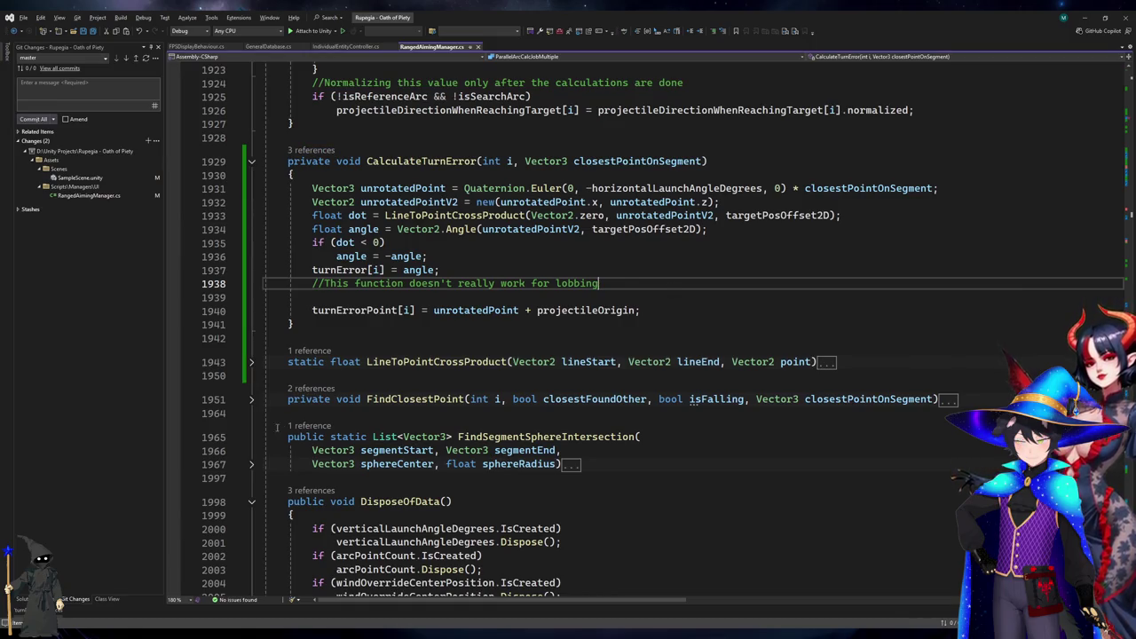
key("shift+F12")
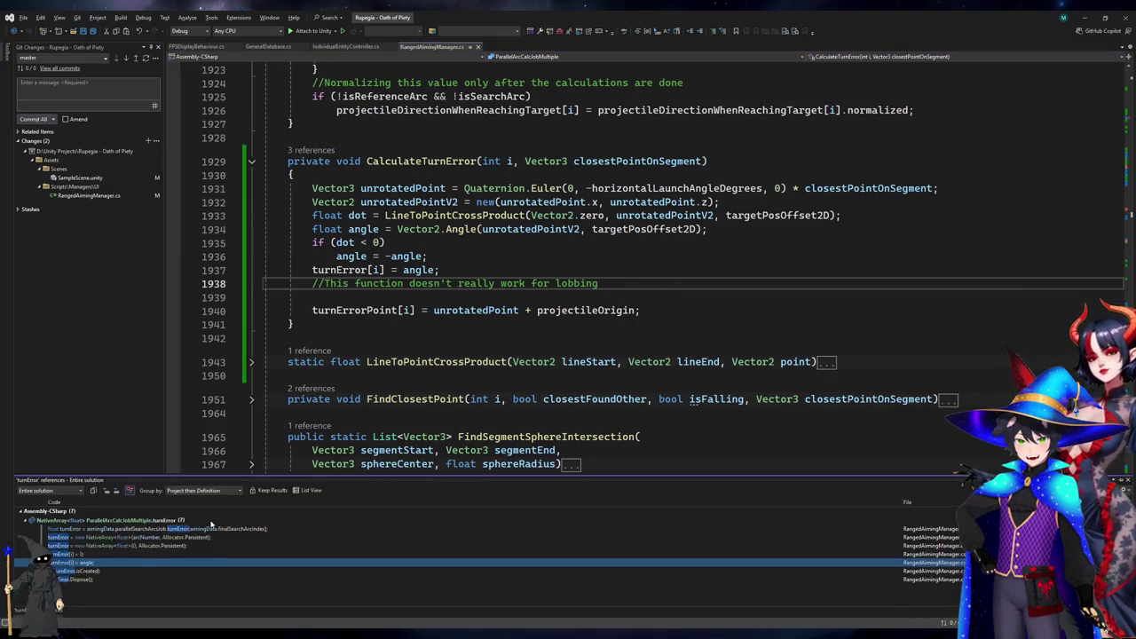
Above the turnError declaration near line 718, comment that the value breaks when lobbing close to the attacker in strong winds.
double_click(212, 528)
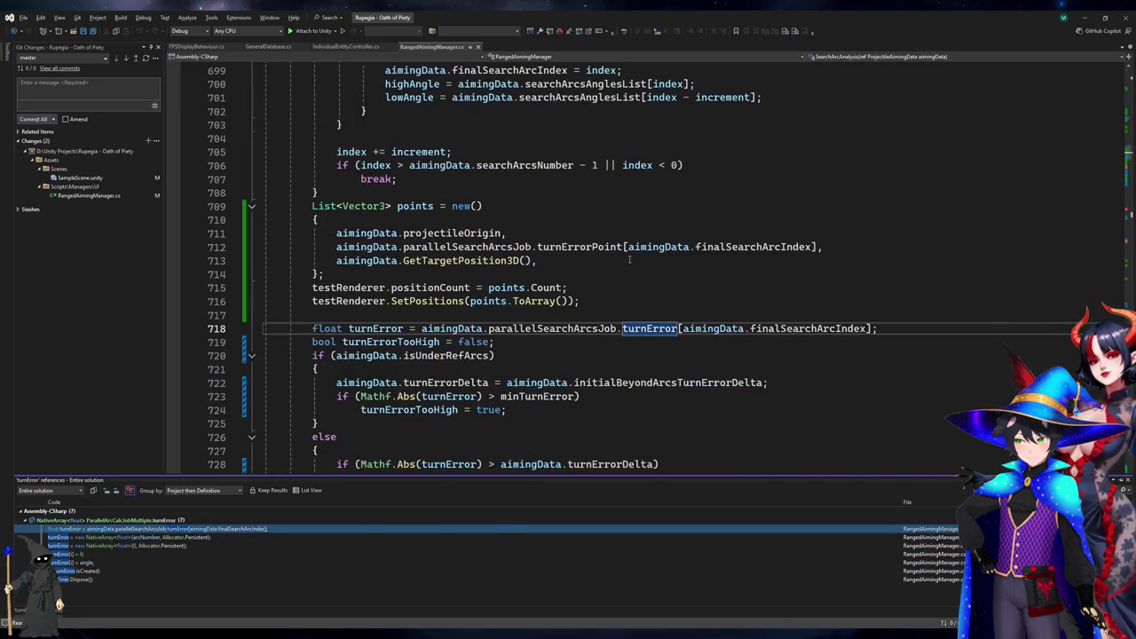
left_click(661, 308)
key("Down")
key("Return")
type("//This")
type(" value ")
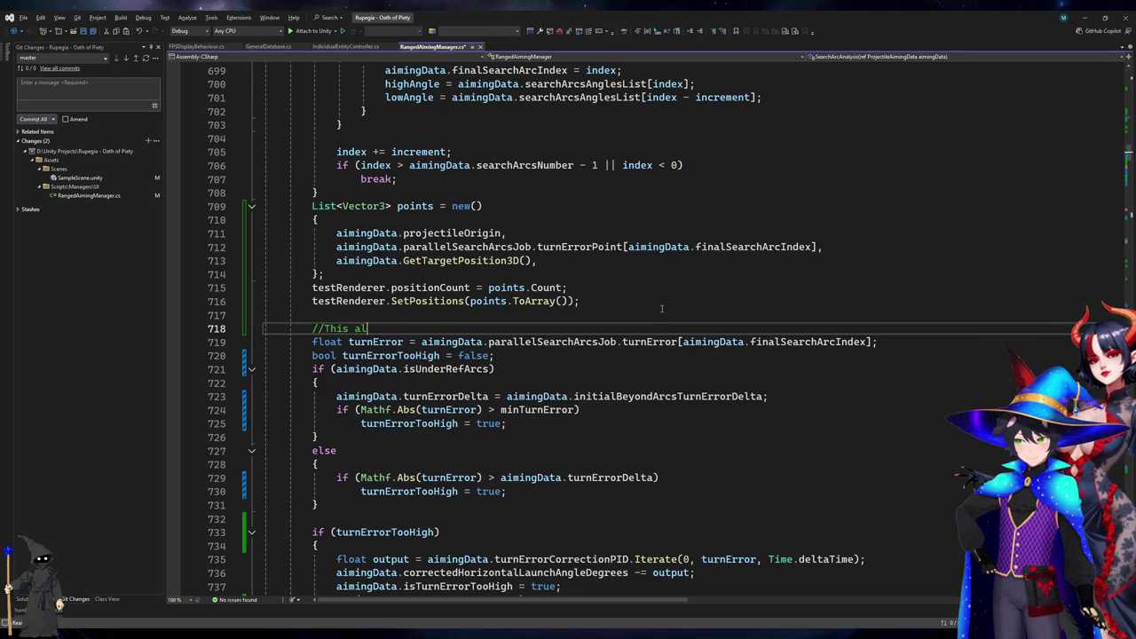
type("is fucked")
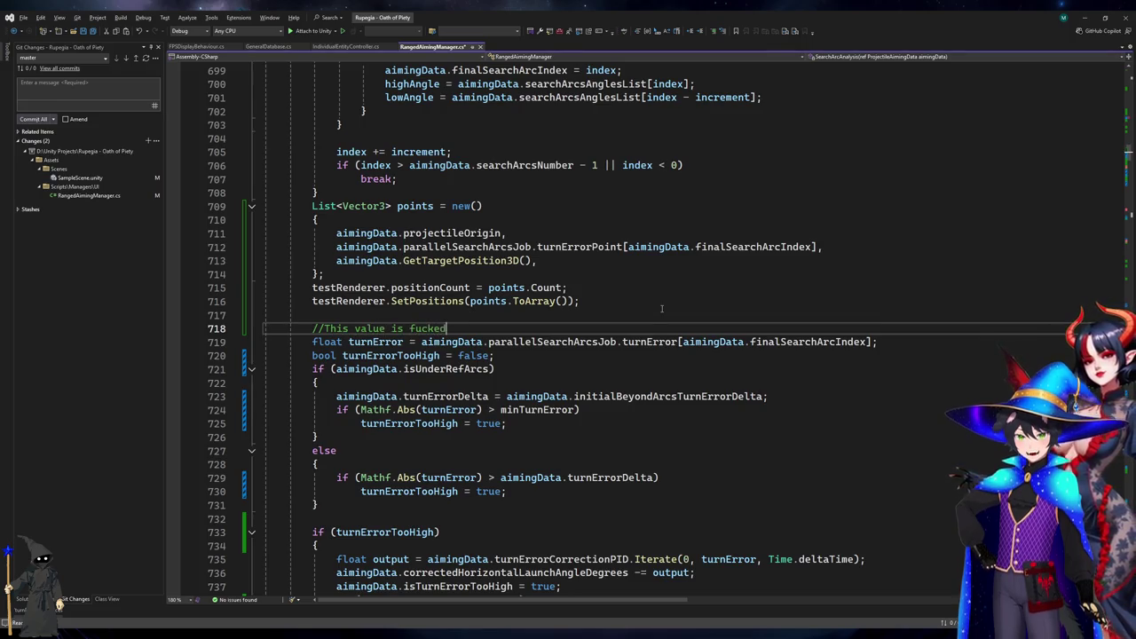
type(" up when lobbi")
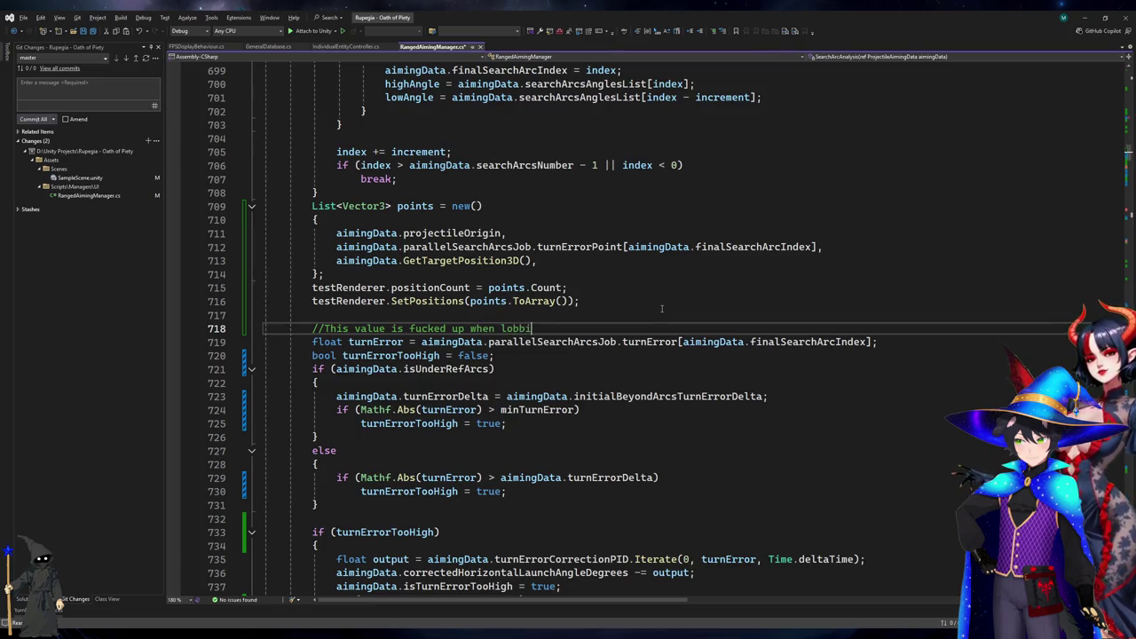
type("ng close to the t")
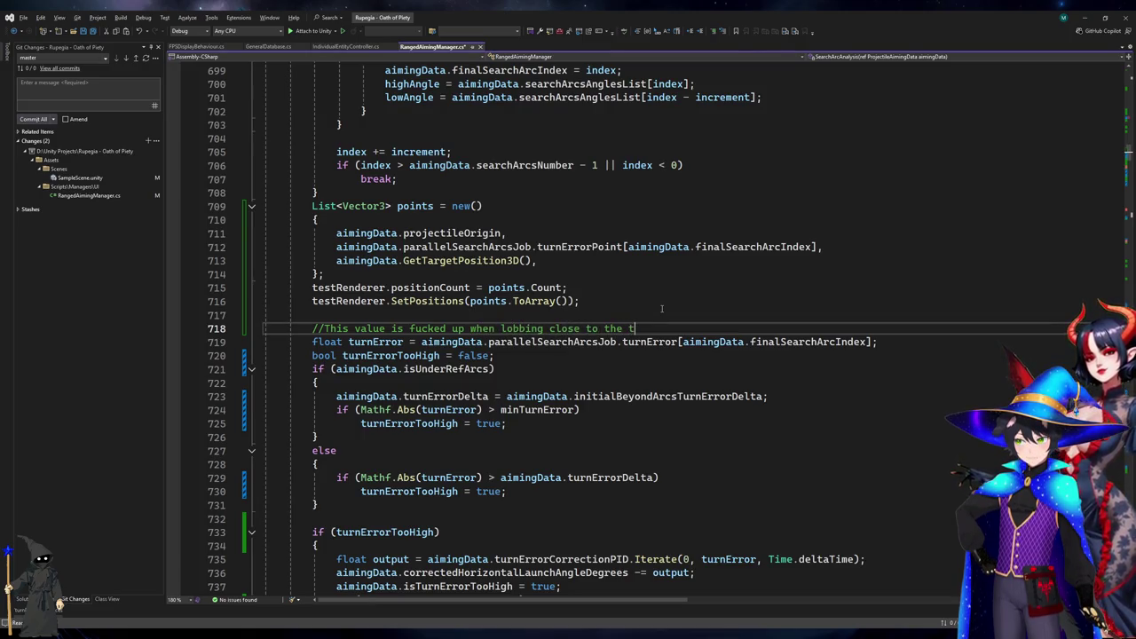
type("arget and with ")
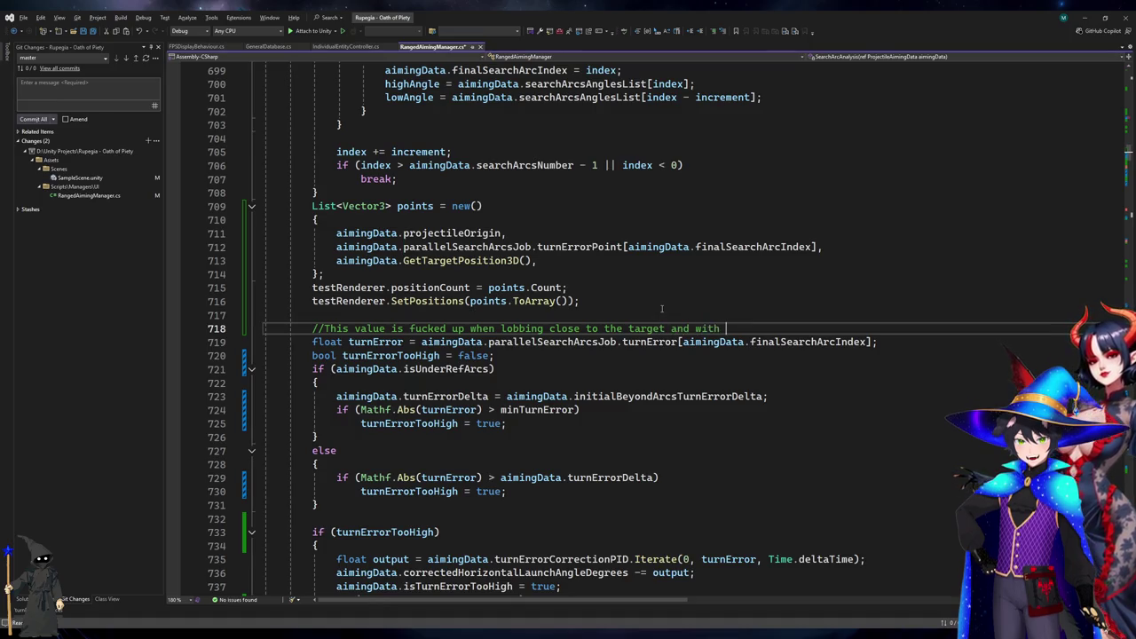
type("high winds")
key("ctrl+shift+Left")
type("strong")
key("ctrl+Left")
key("ctrl+Left")
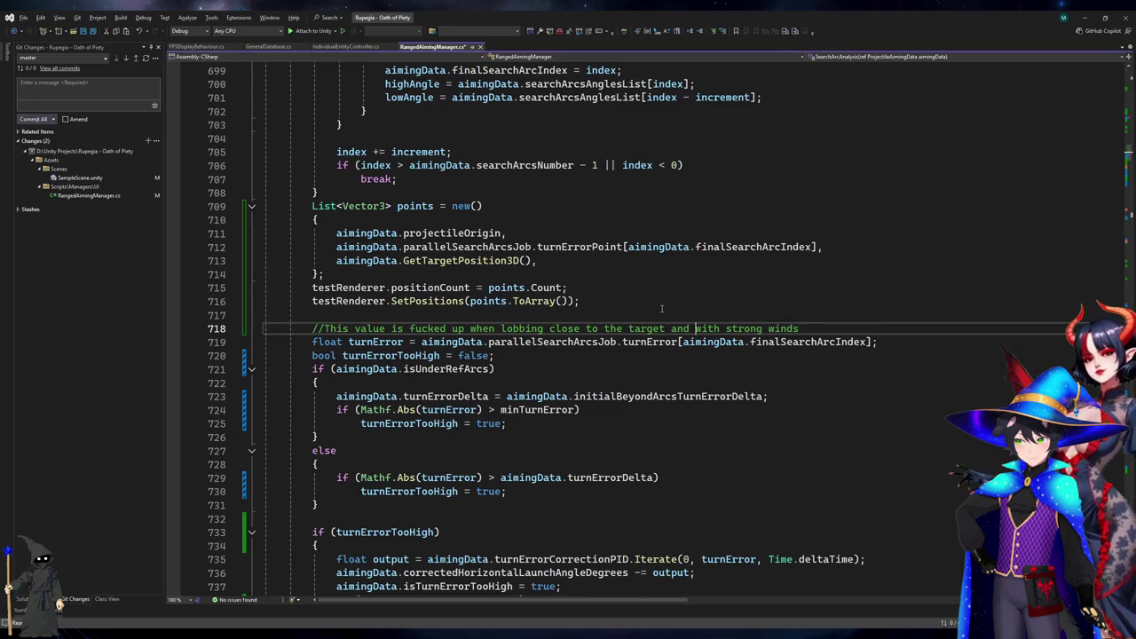
key("ctrl+shift+Left")
type("attacker")
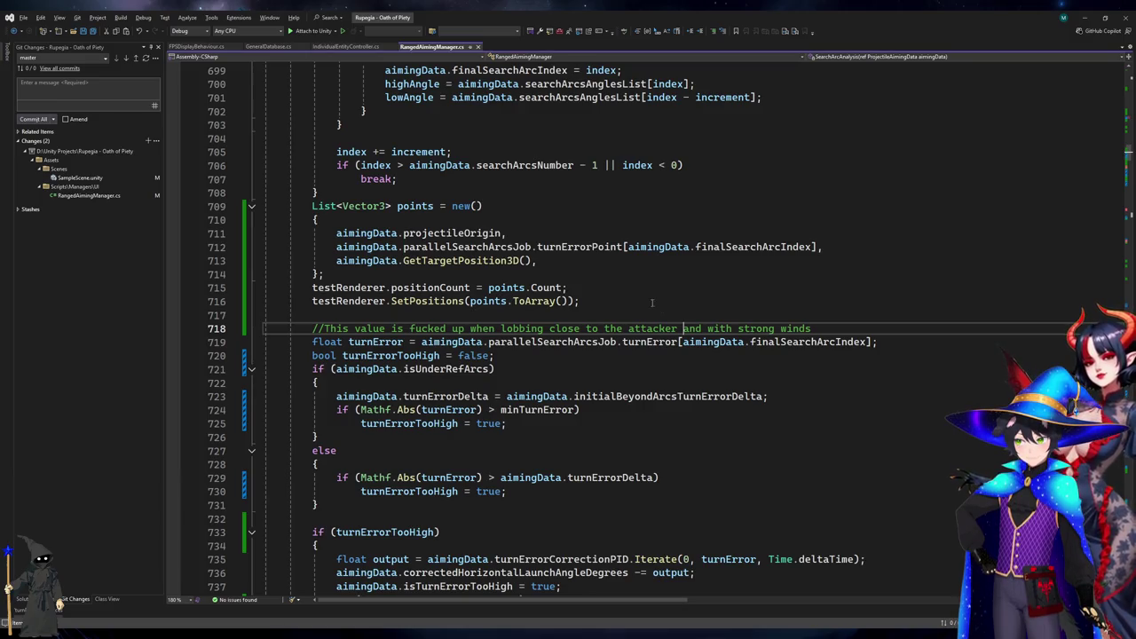
key("alt+Tab")
key("ctrl+Tab")
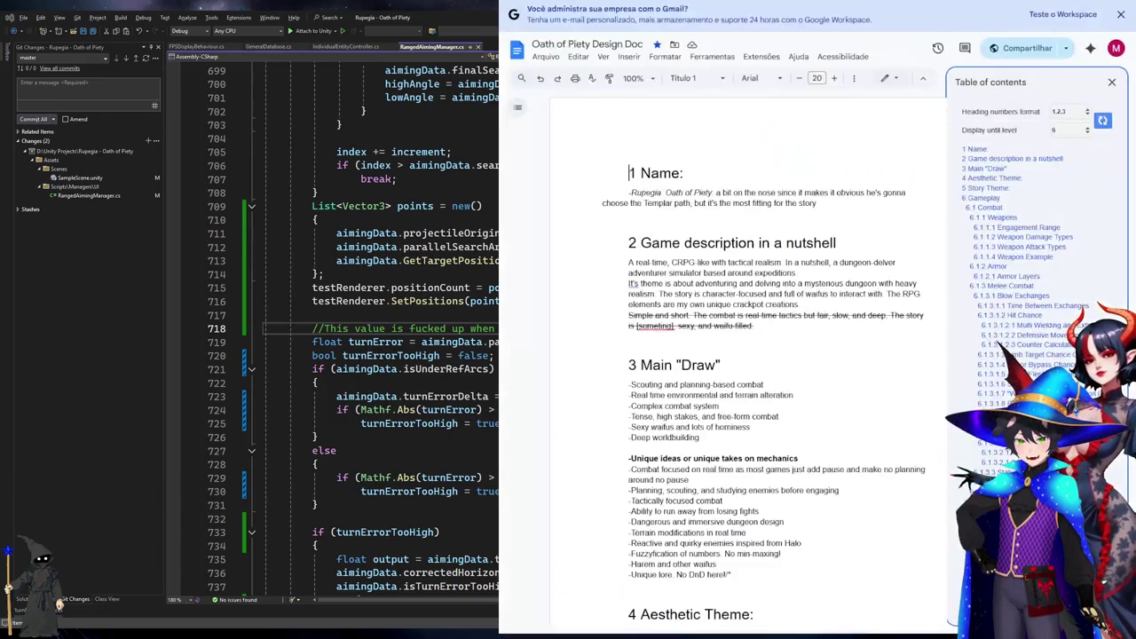
Delete the old turn-PID paragraph at the top of the Coding Notes and start a fresh line.
key("ctrl+Tab")
left_click_drag(675, 155, 904, 215)
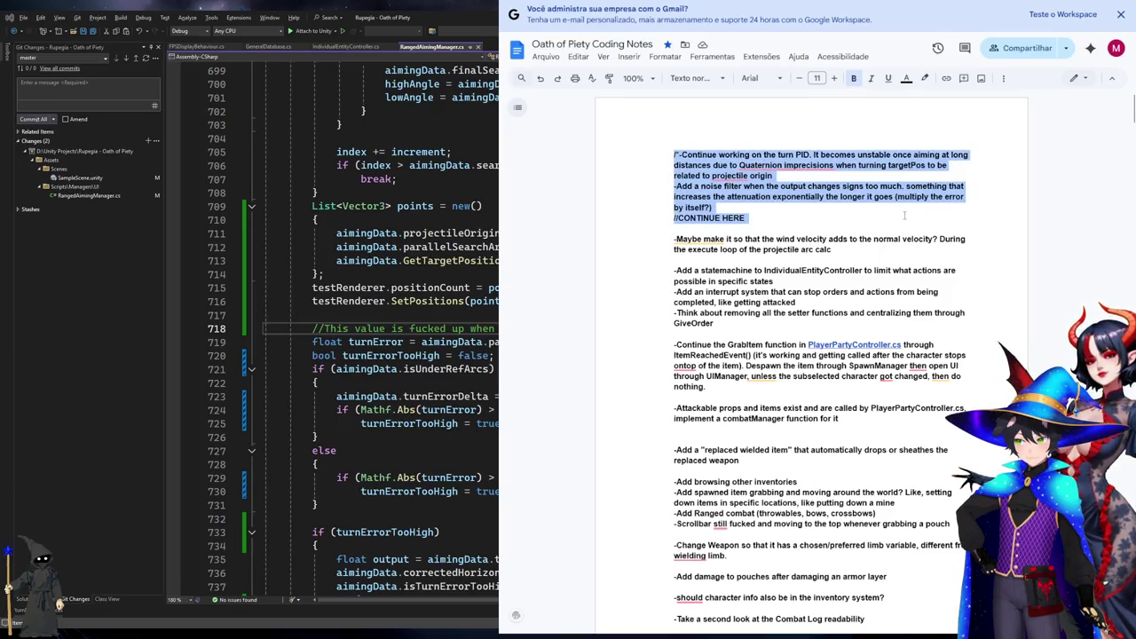
key("BackSpace")
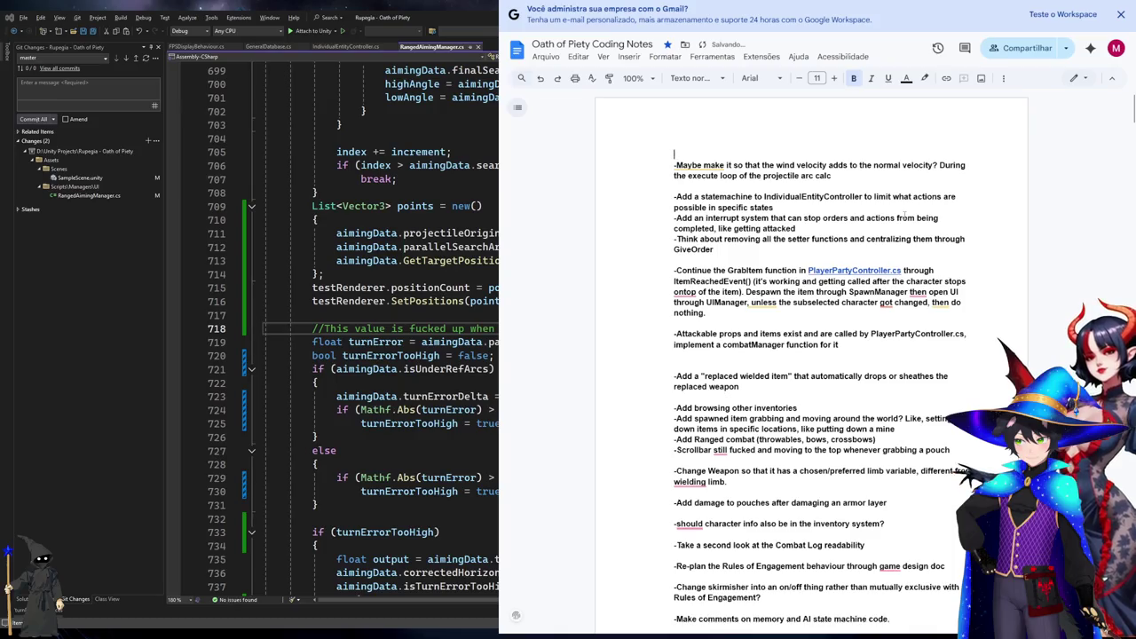
key("Return")
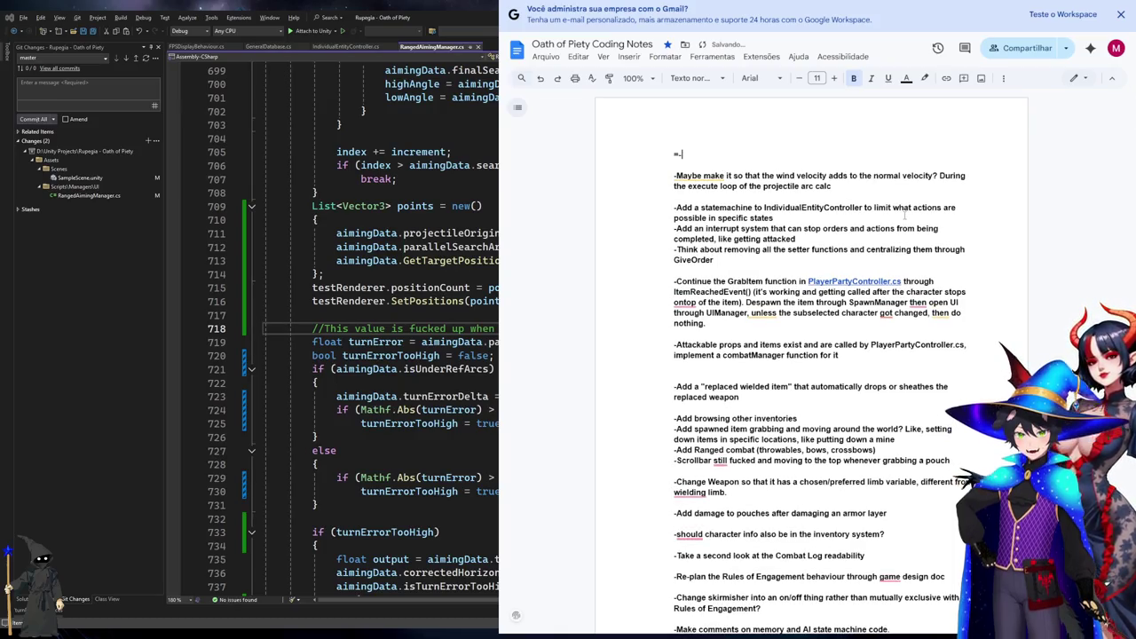
Note that wind pushes lobbing's closest point backwards near the attacker, then add '-Take a look at lobbing's accuracy circle'.
type("-Lobbing tur")
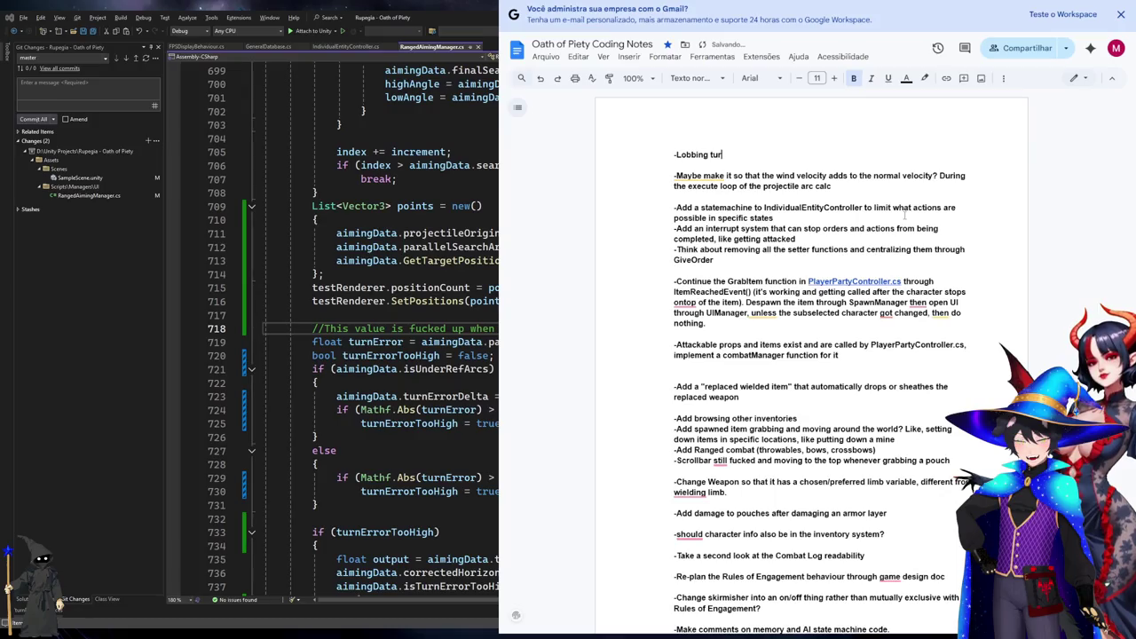
type("n code is fucked when ")
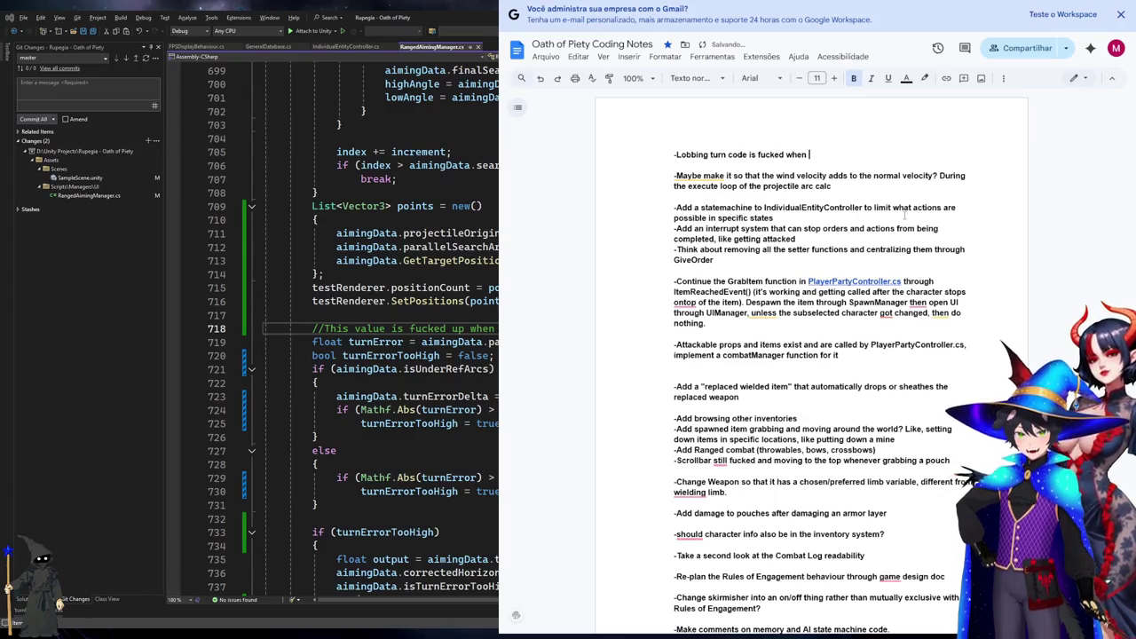
type("close to the at")
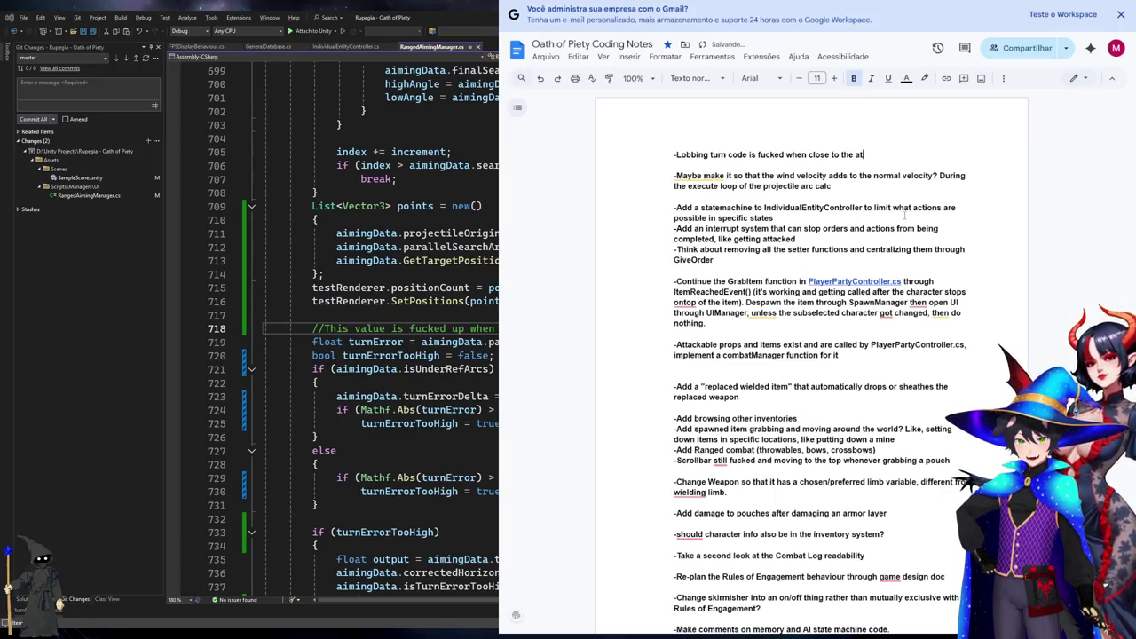
type("tacker and with high ")
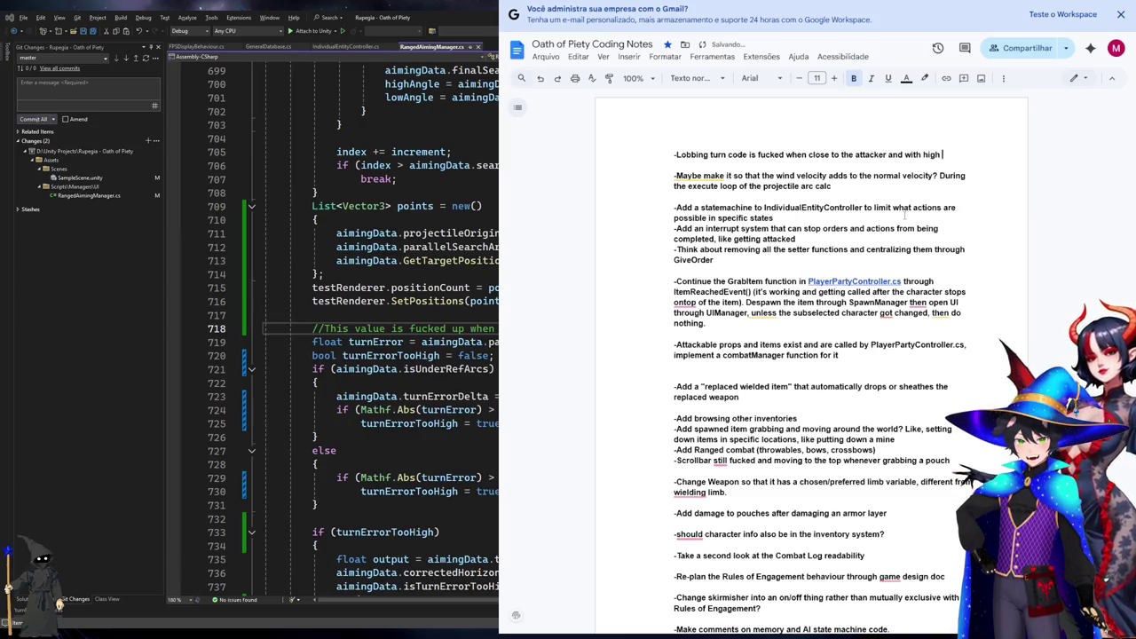
type("winds due to the")
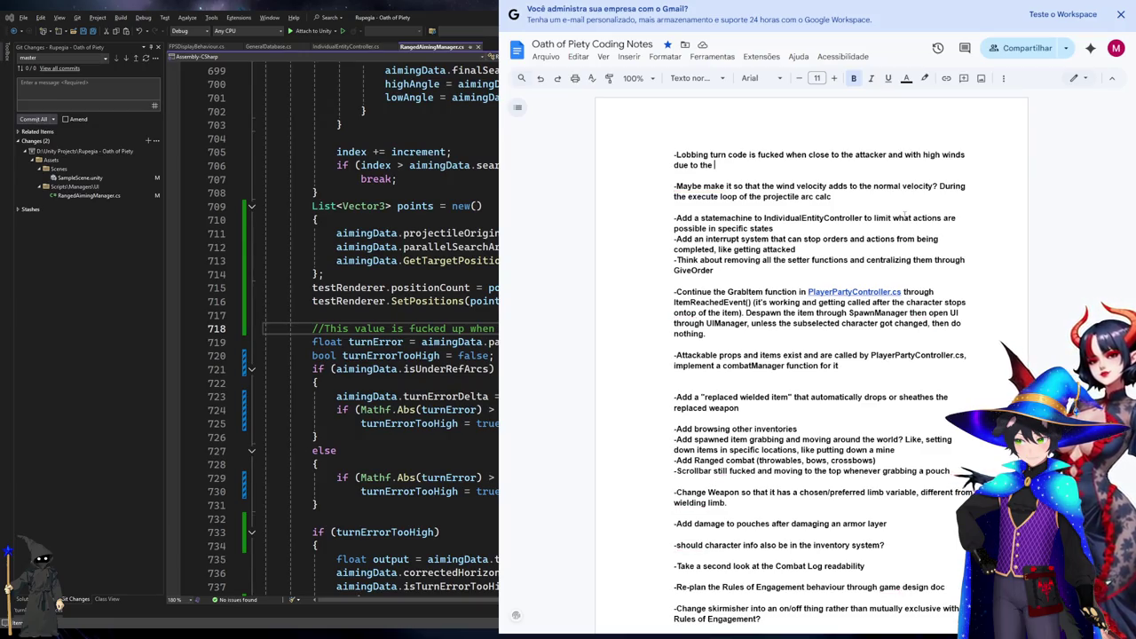
type("closes")
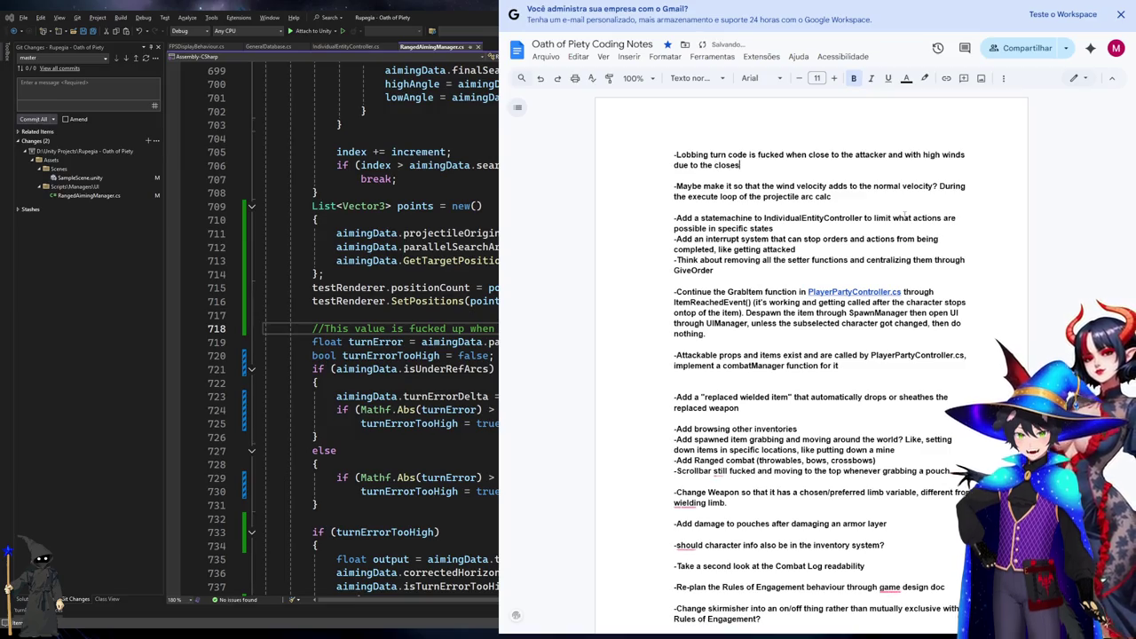
type("t point and")
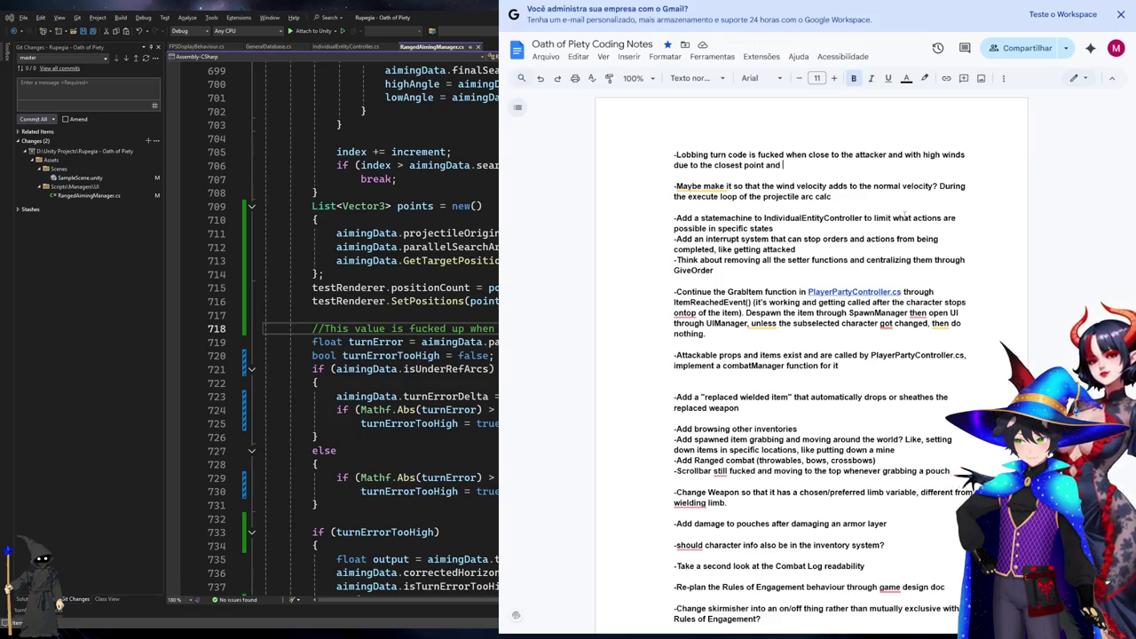
key("BackSpace")
key("BackSpace")
key("BackSpace")
type("being")
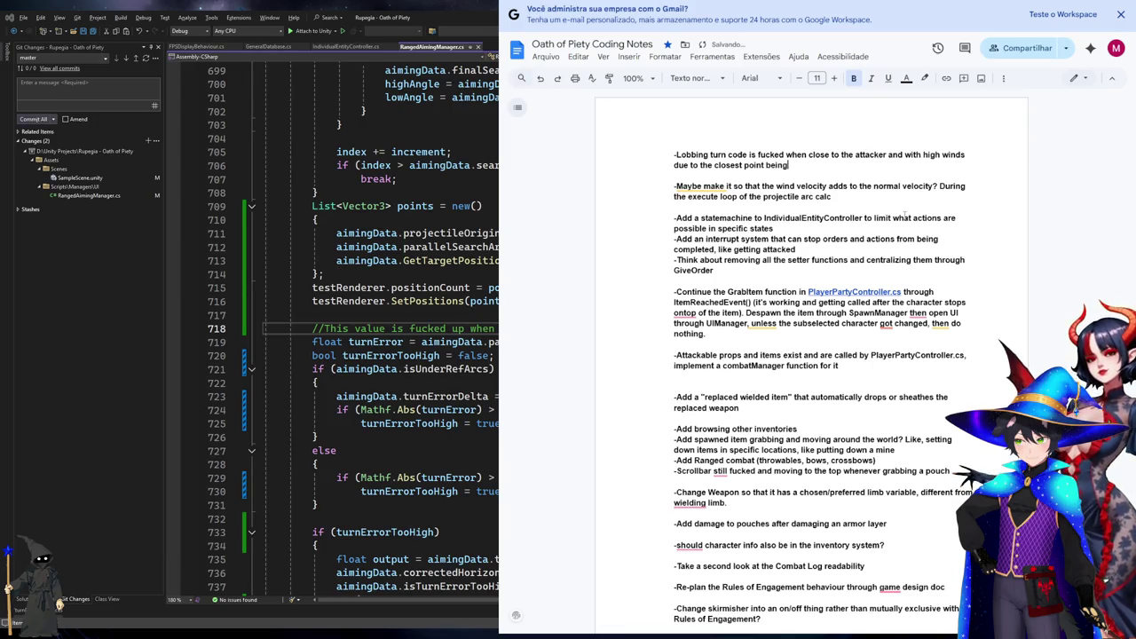
type(" really")
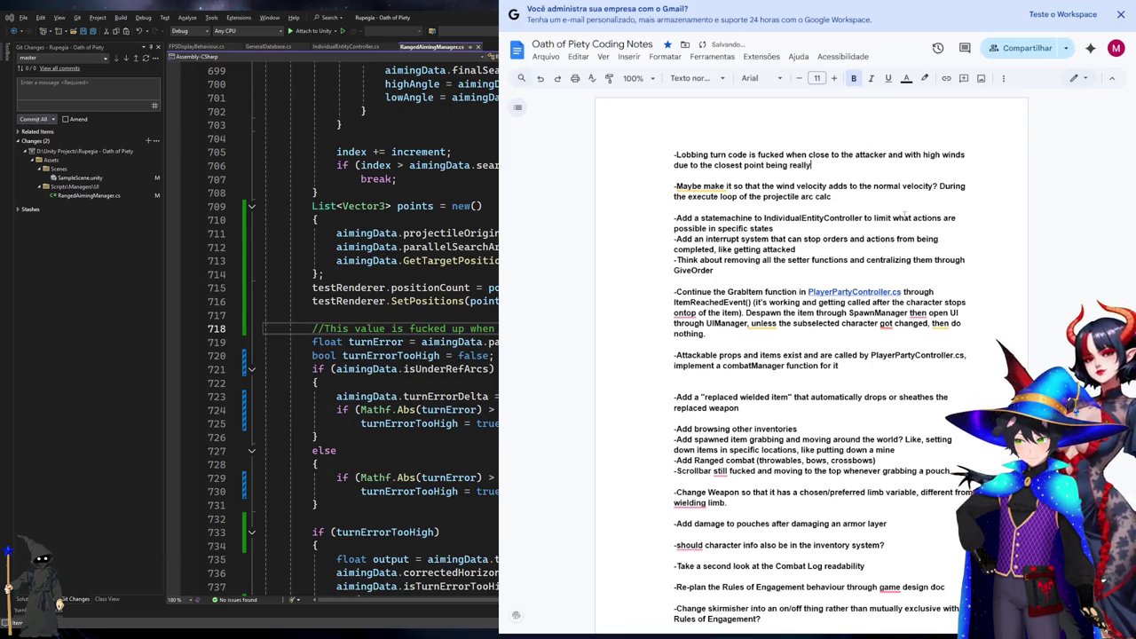
key("ctrl+shift+Left")
type("turn")
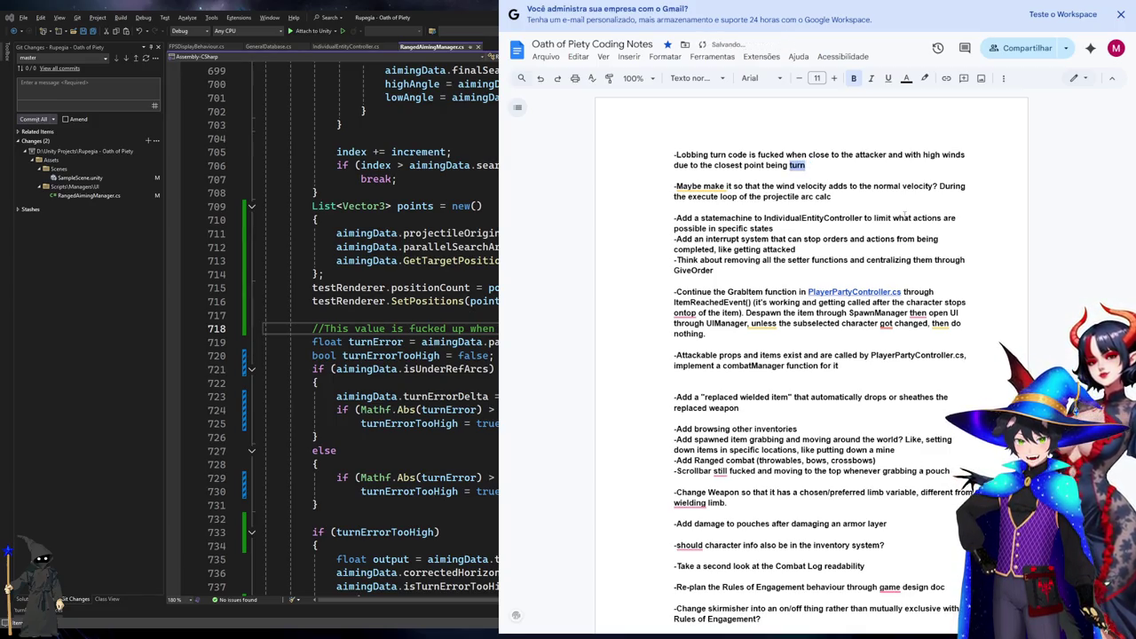
key("BackSpace")
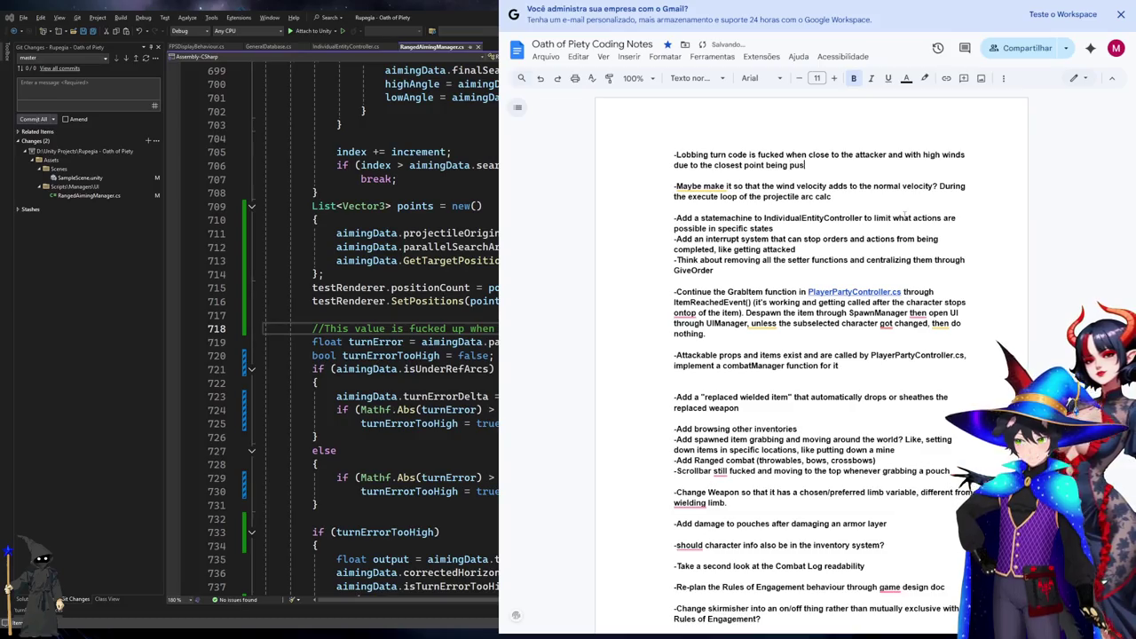
type("pushed way too much by the wind")
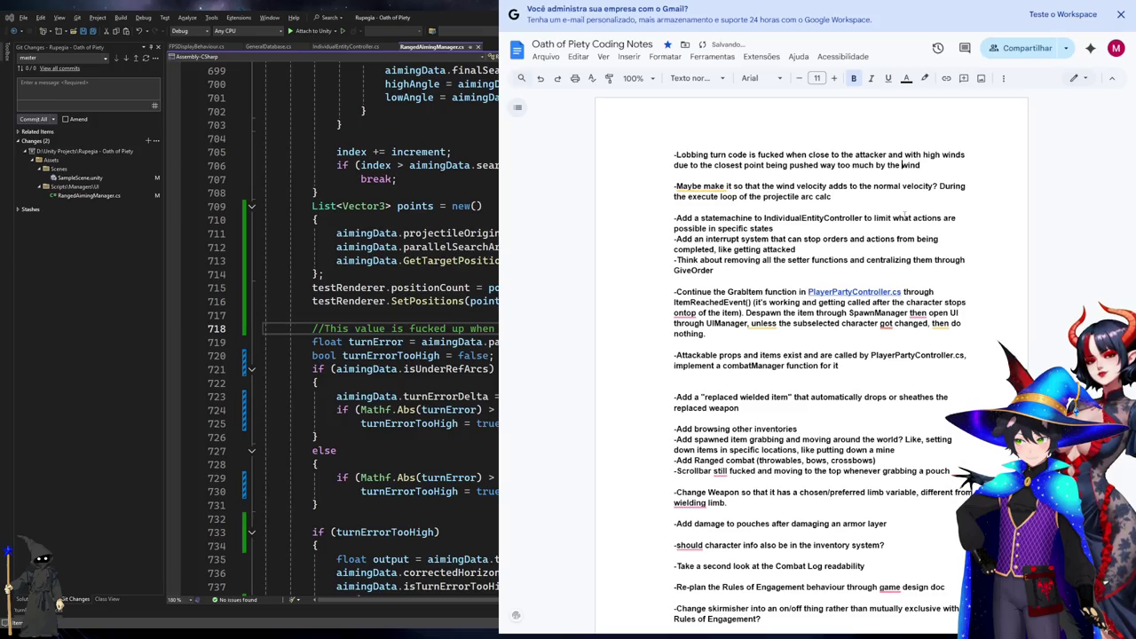
type(" (to the po")
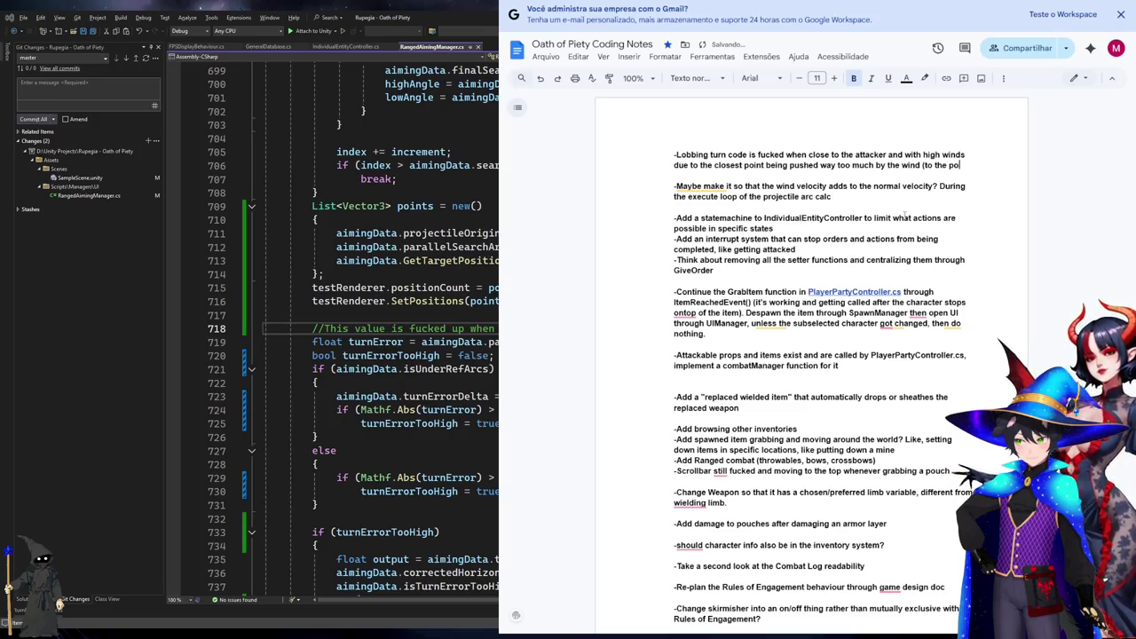
type("int it goes bac")
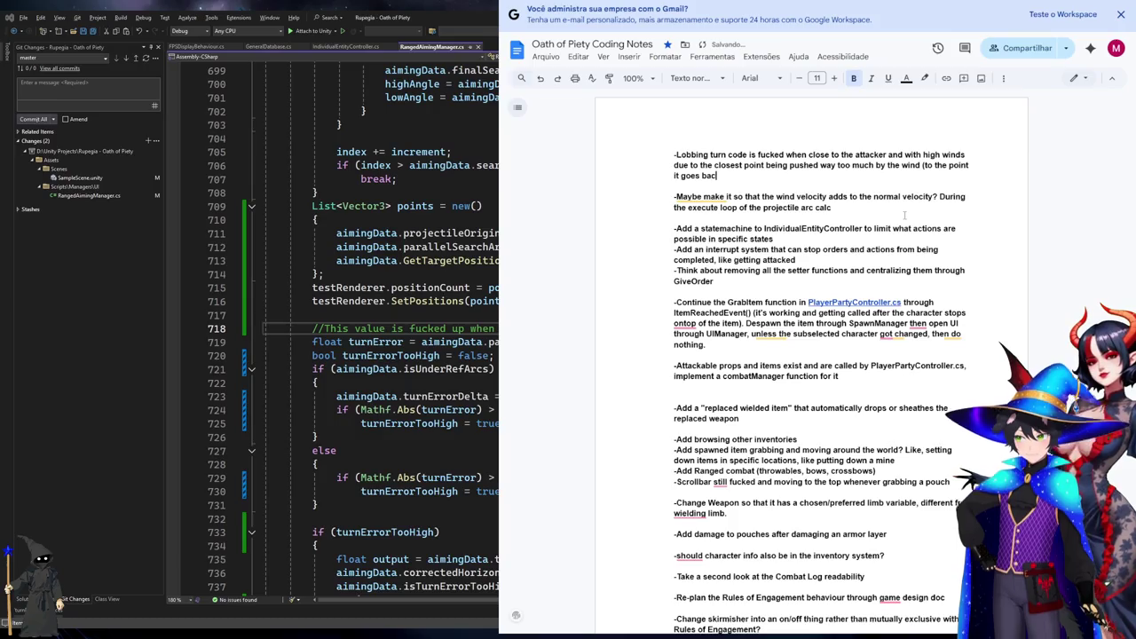
type("kwards).")
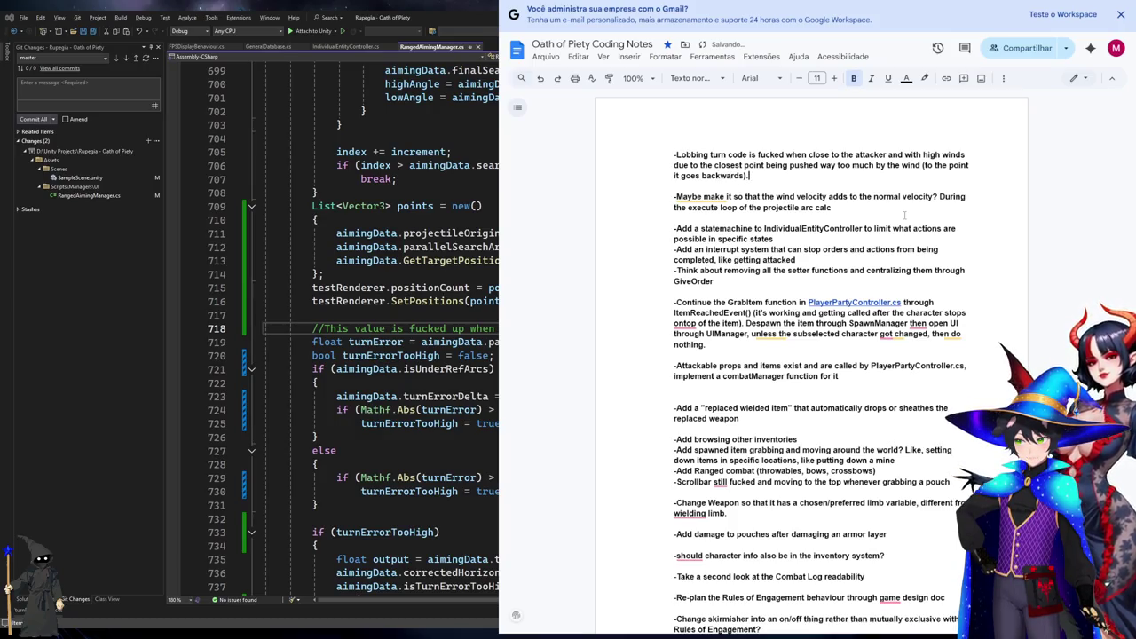
key("Return")
type("-Take a look at lobb")
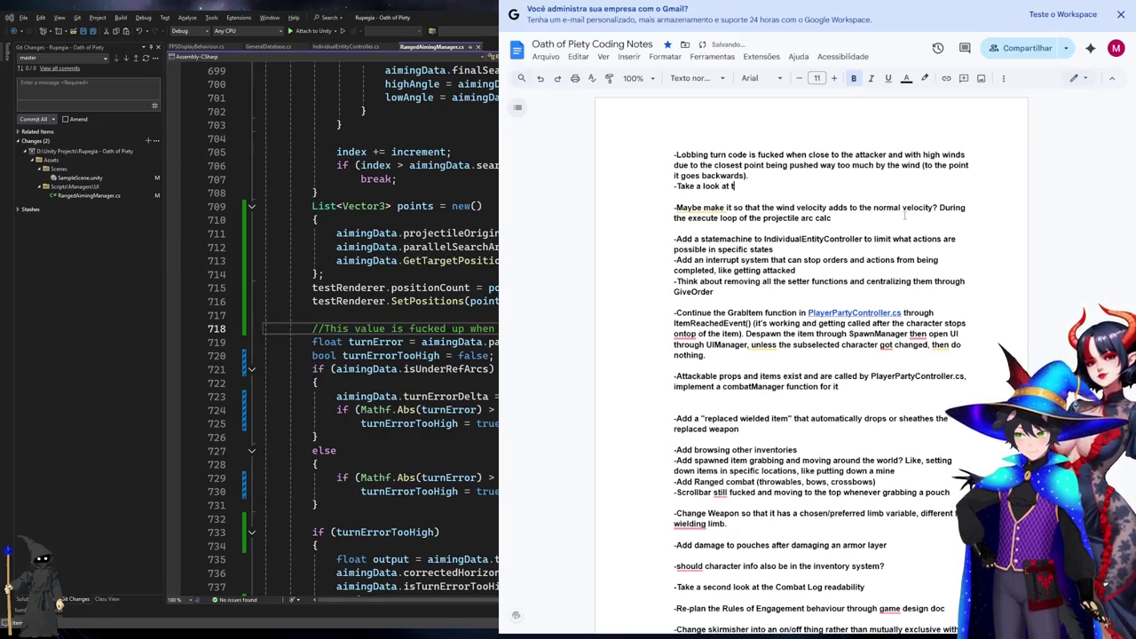
type("ing's a")
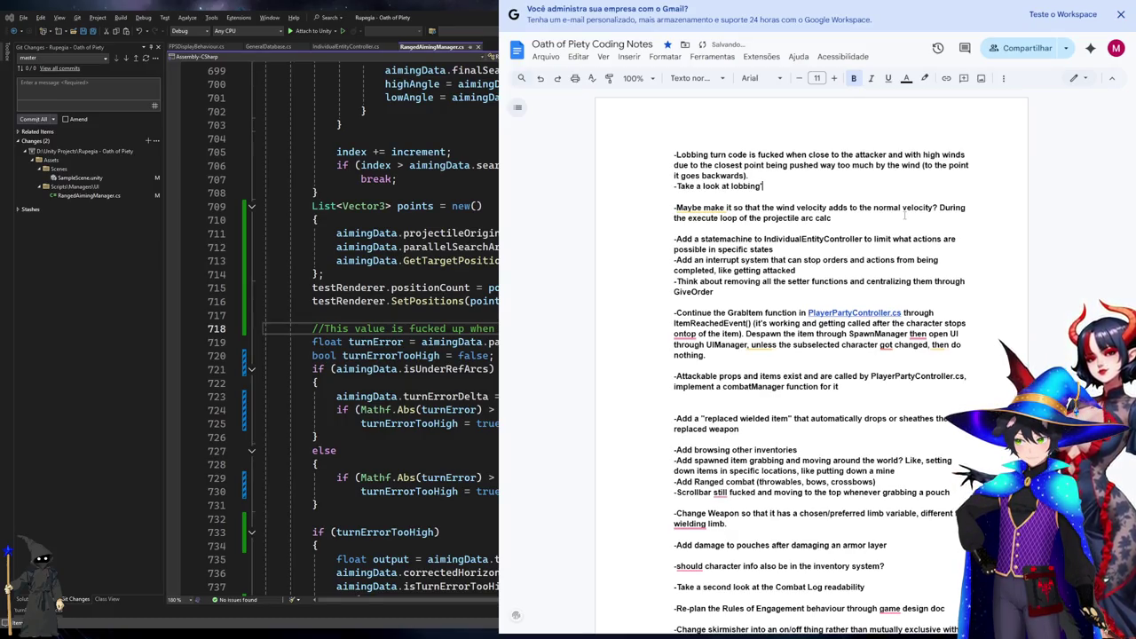
type("ccuracy circle")
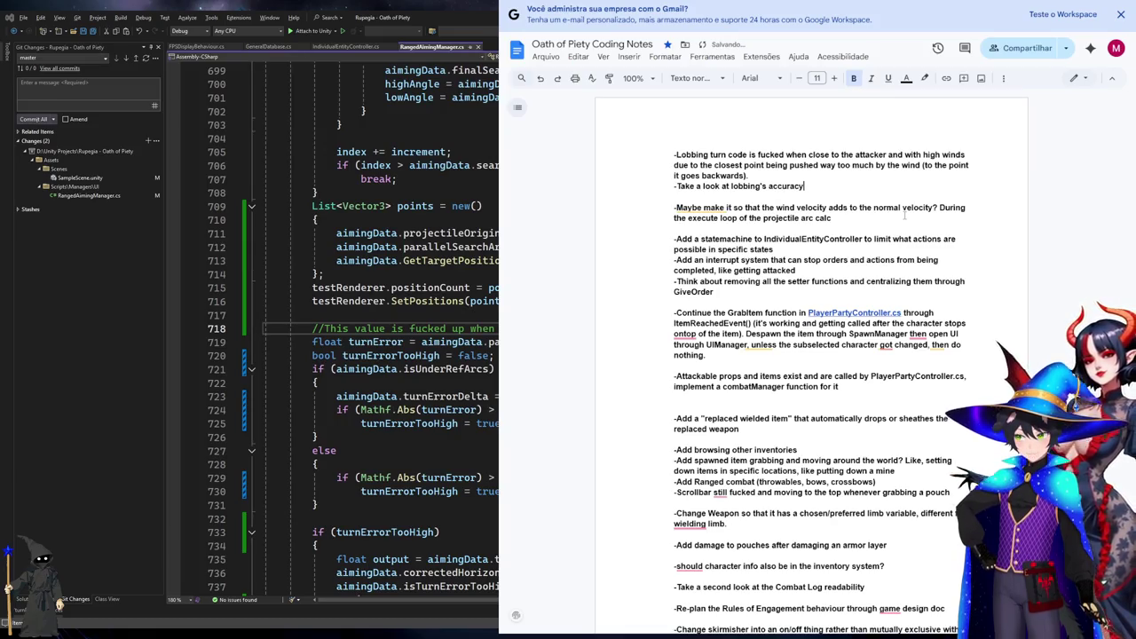